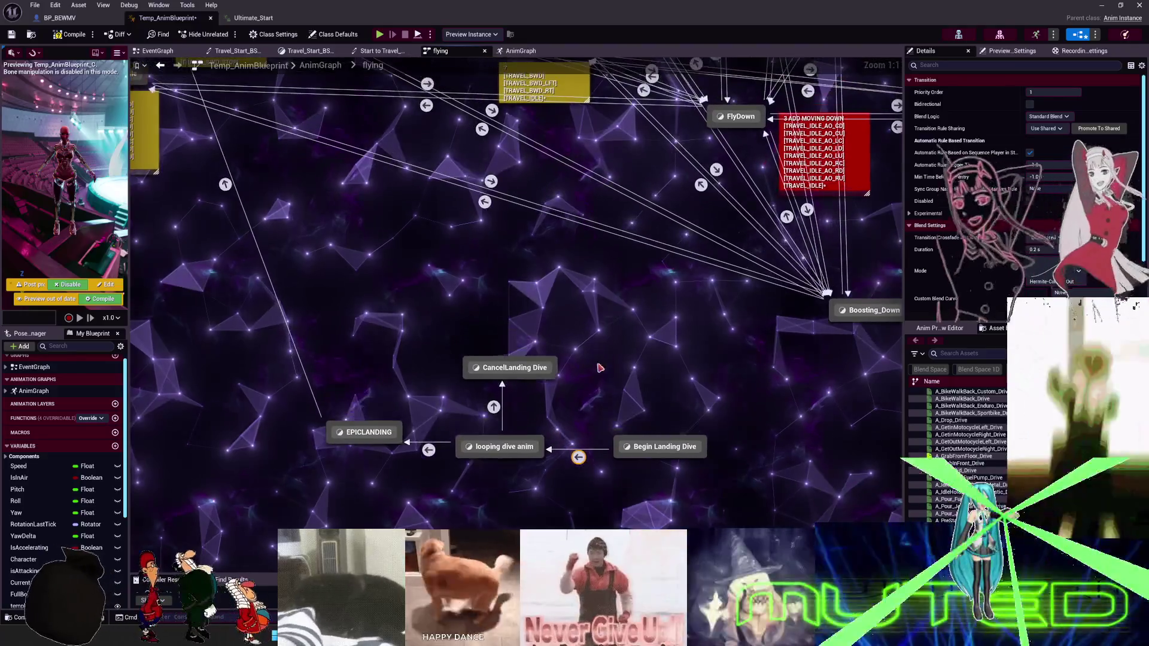
Line up Begin Landing Dive, looping dive anim and EPICLANDING in one row, with CancelLanding Dive above looping dive anim.
drag(529, 448, 521, 426)
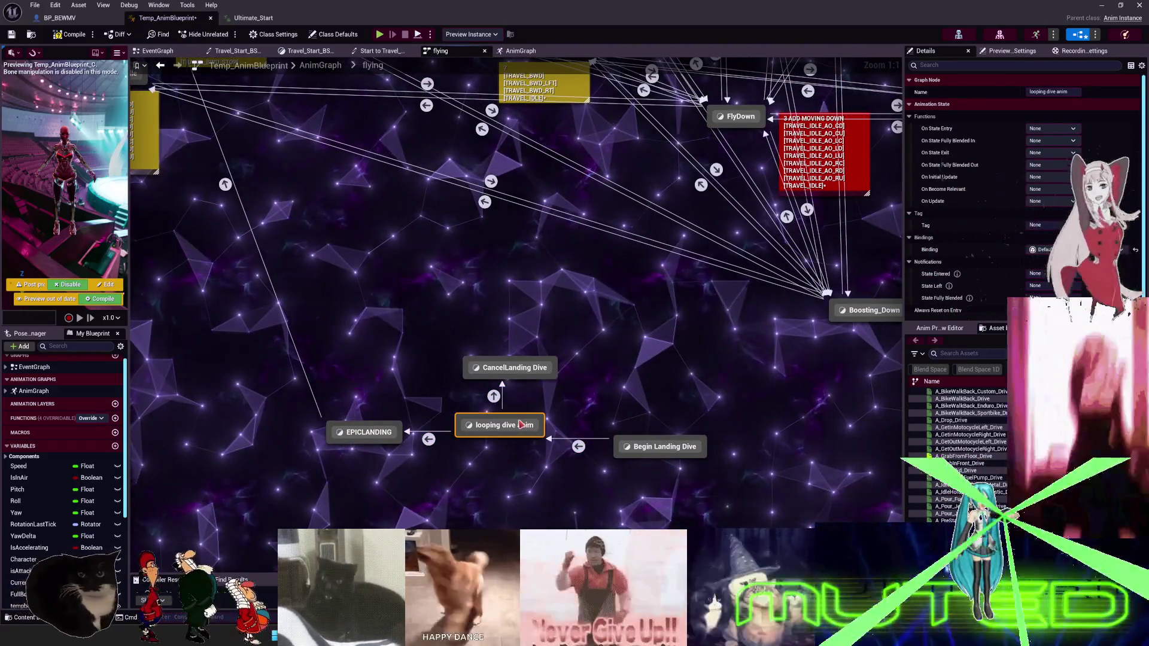
drag(640, 442, 626, 420)
drag(514, 368, 500, 368)
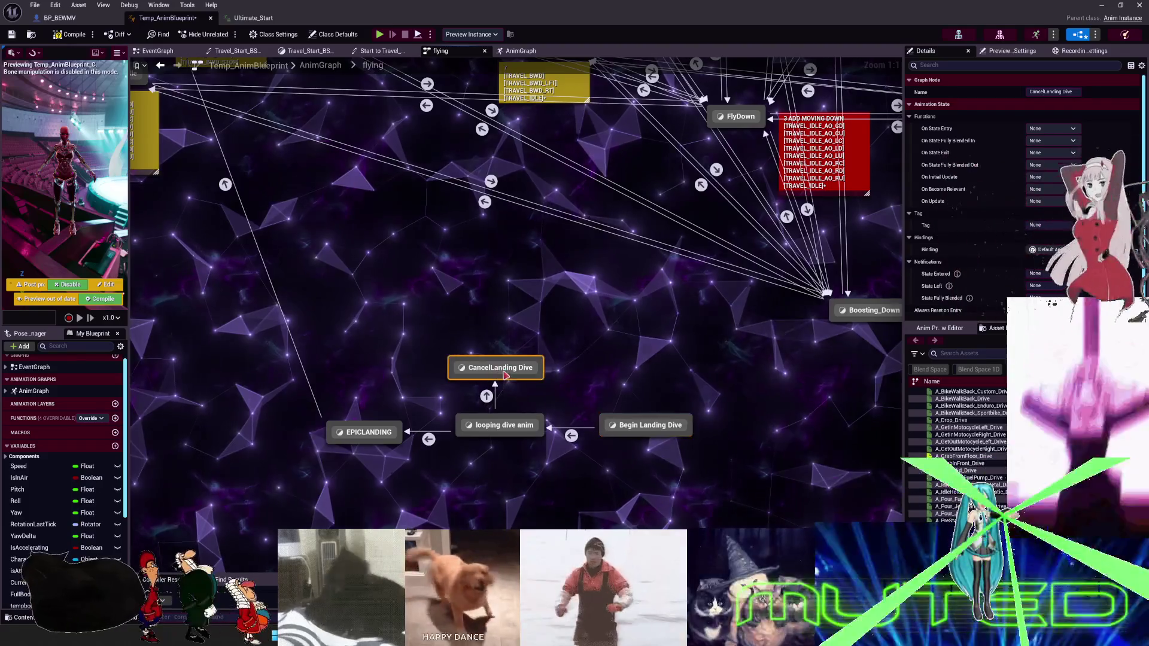
drag(592, 305, 611, 289)
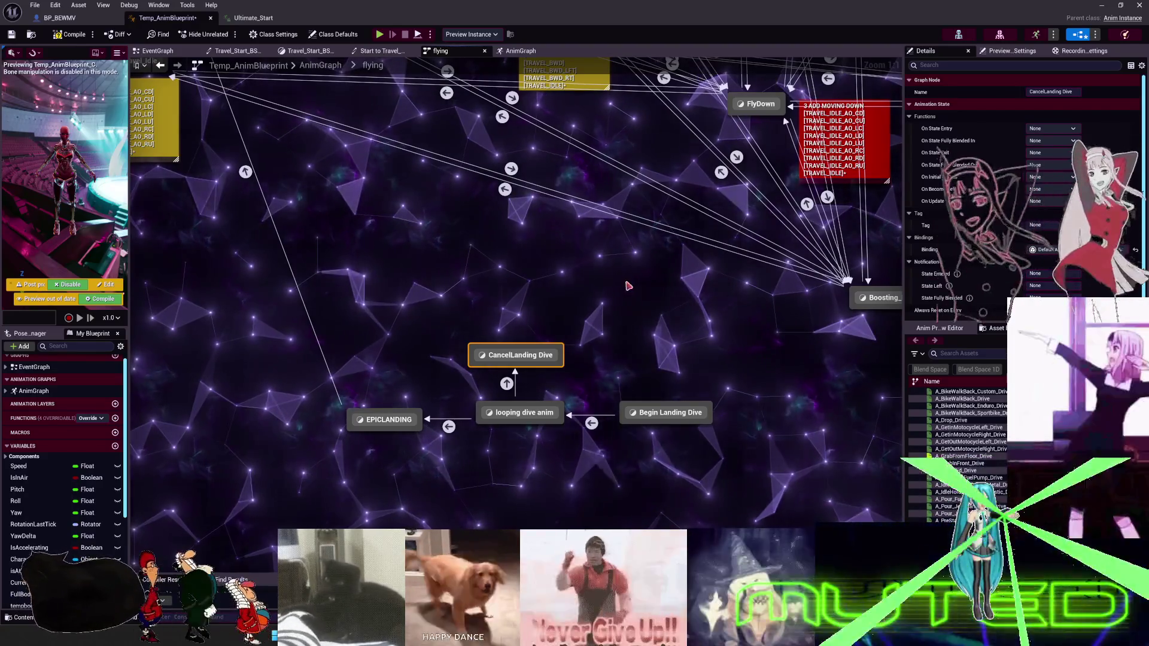
Zoom out, select the four landing-dive states and drag them up toward the main flying states.
scroll(627, 286, down, 4)
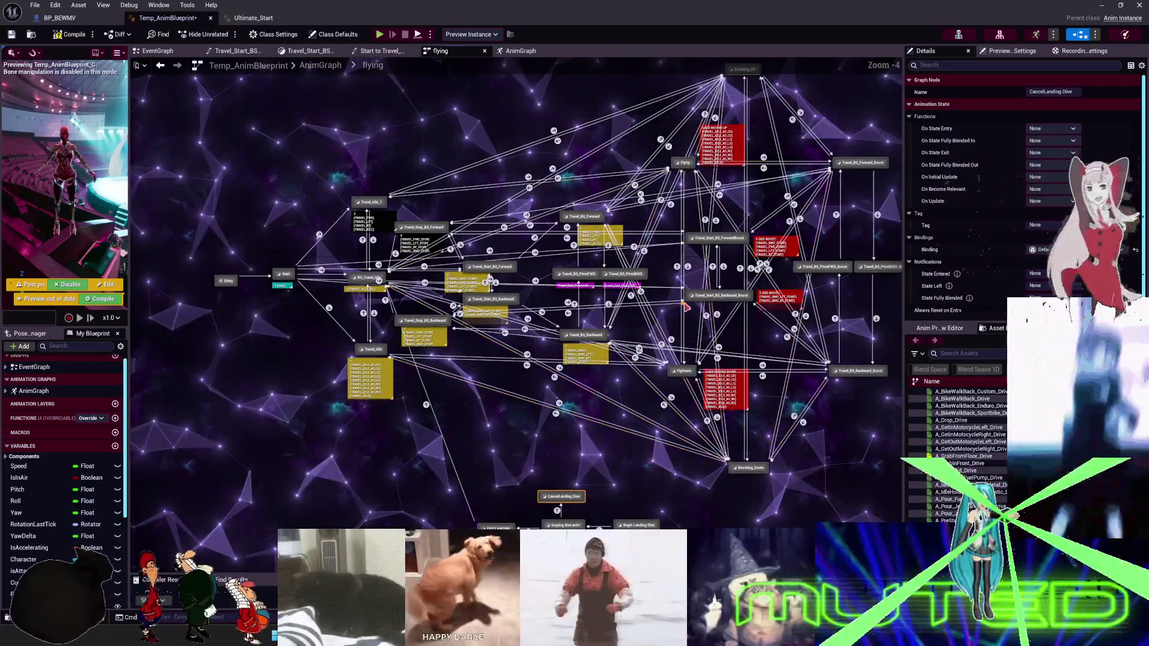
drag(686, 305, 592, 329)
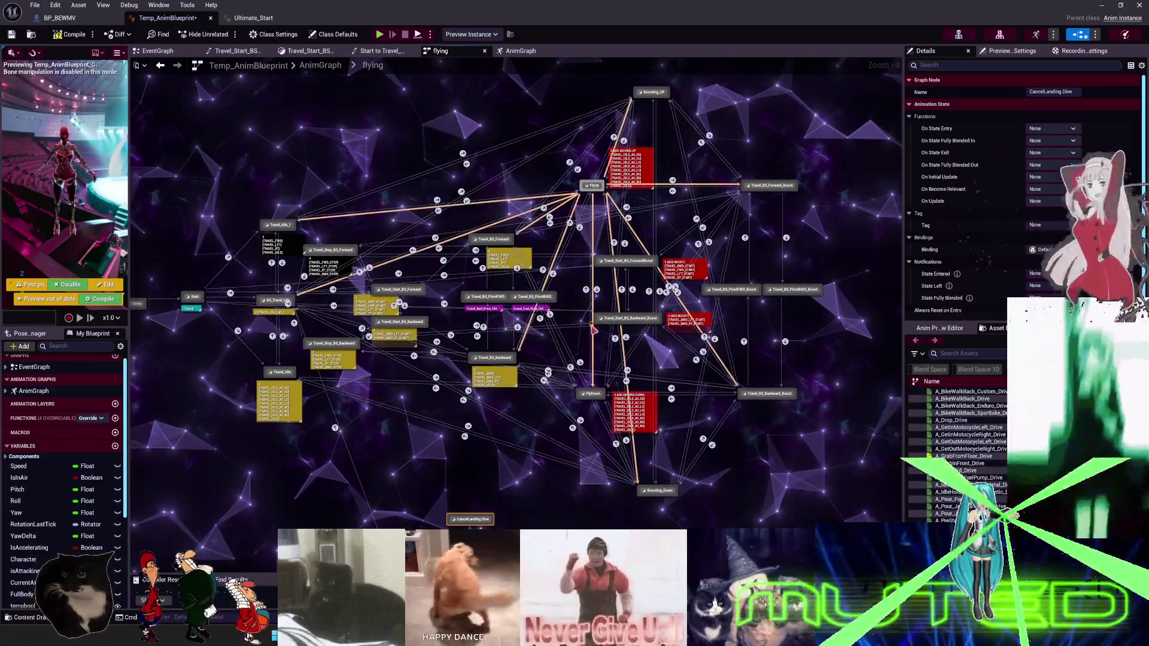
drag(723, 364, 731, 327)
drag(414, 466, 392, 466)
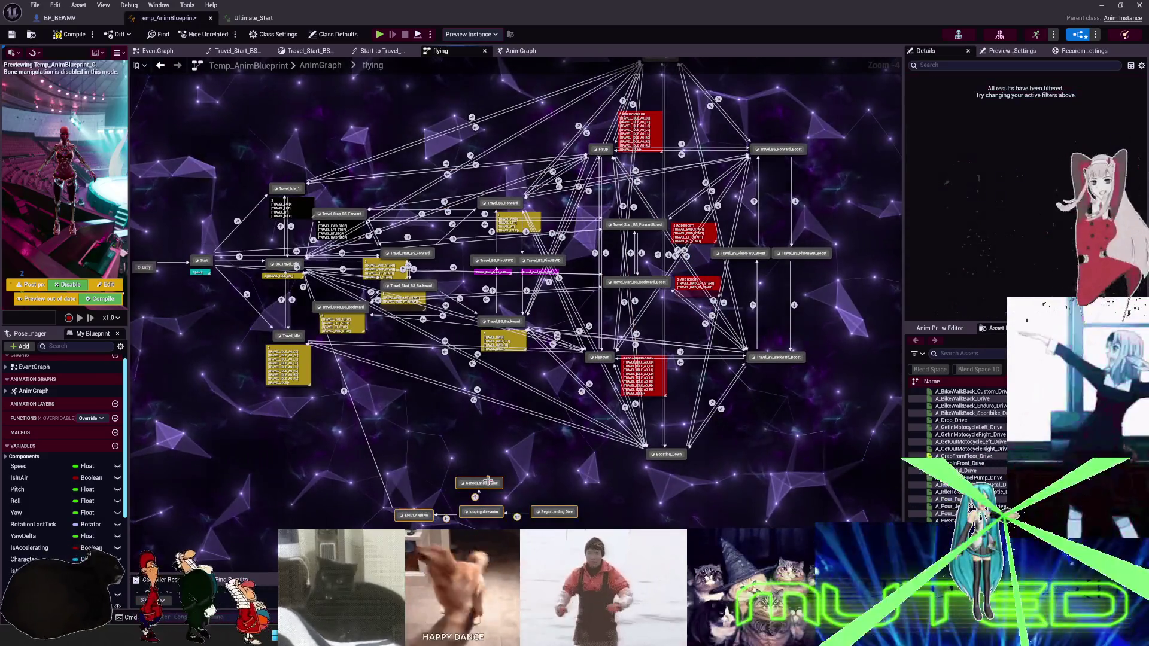
drag(483, 473, 484, 448)
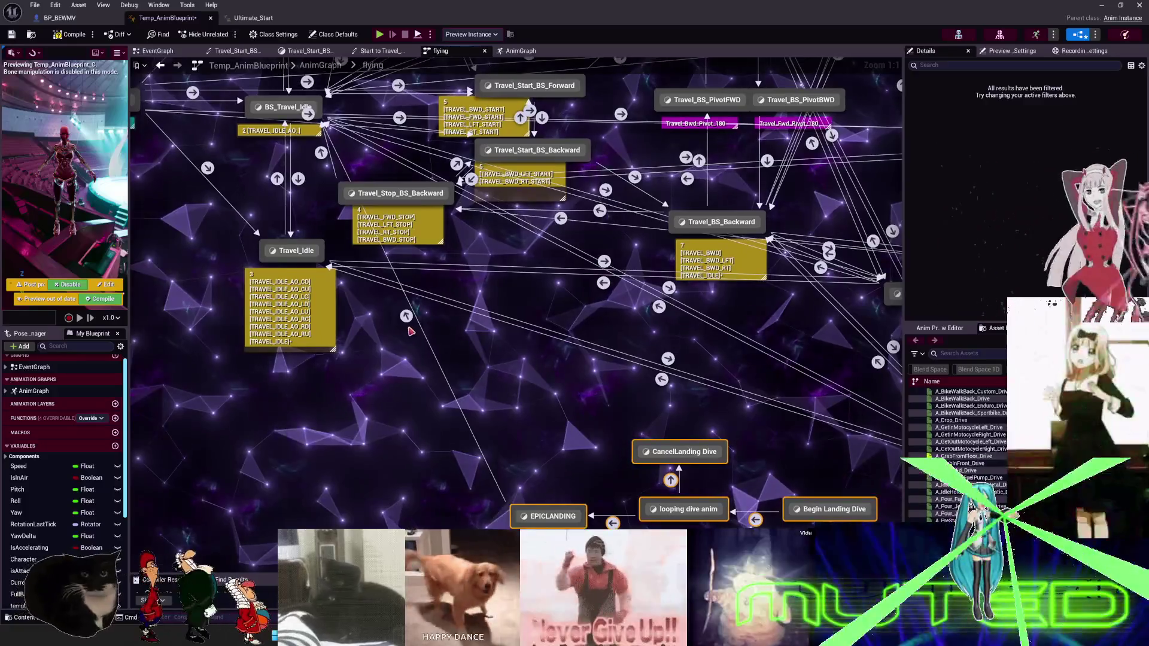
click(406, 316)
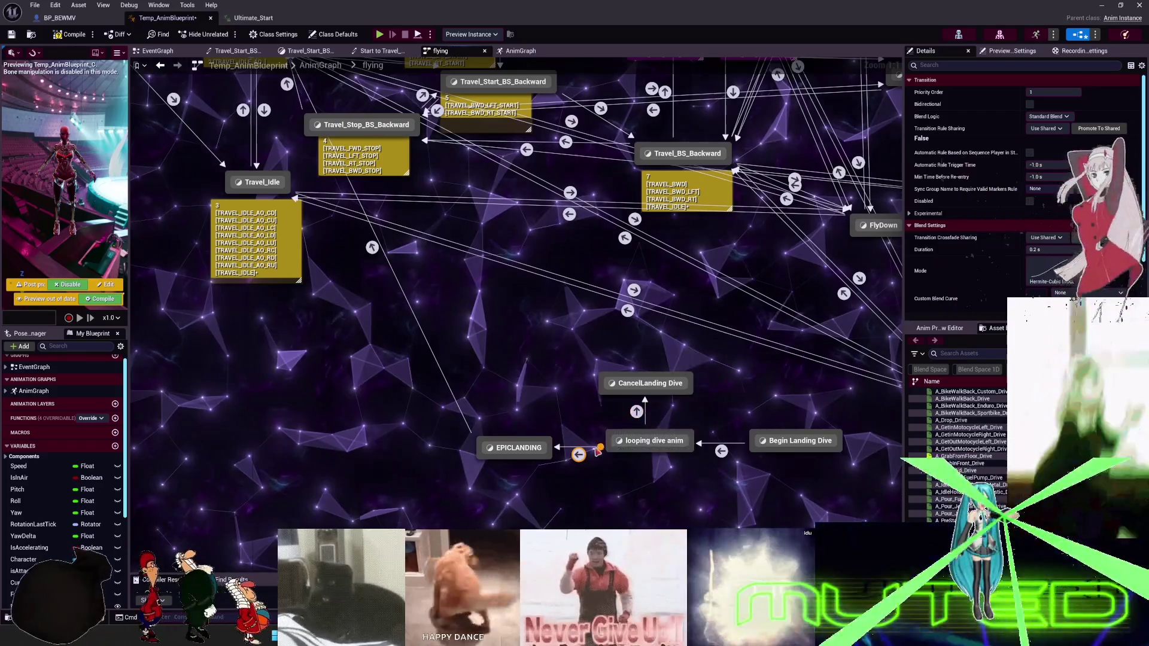
Add a 'line trace active during...' comment inside the looping dive anim to EPICLANDING rule graph.
double_click(578, 455)
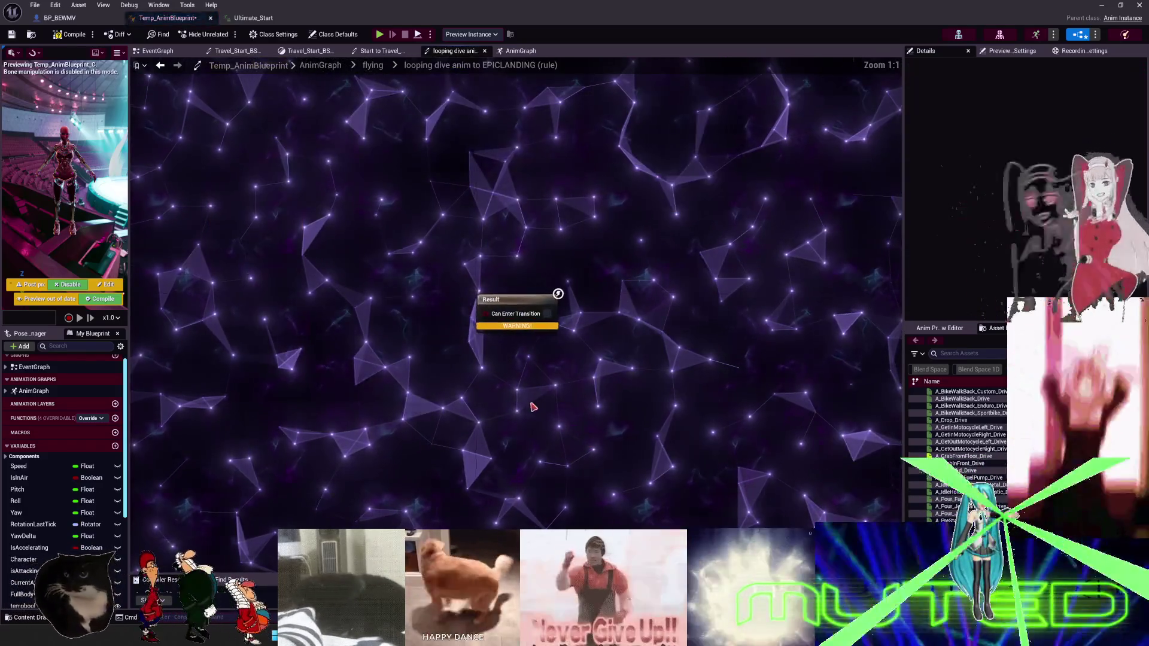
key(c)
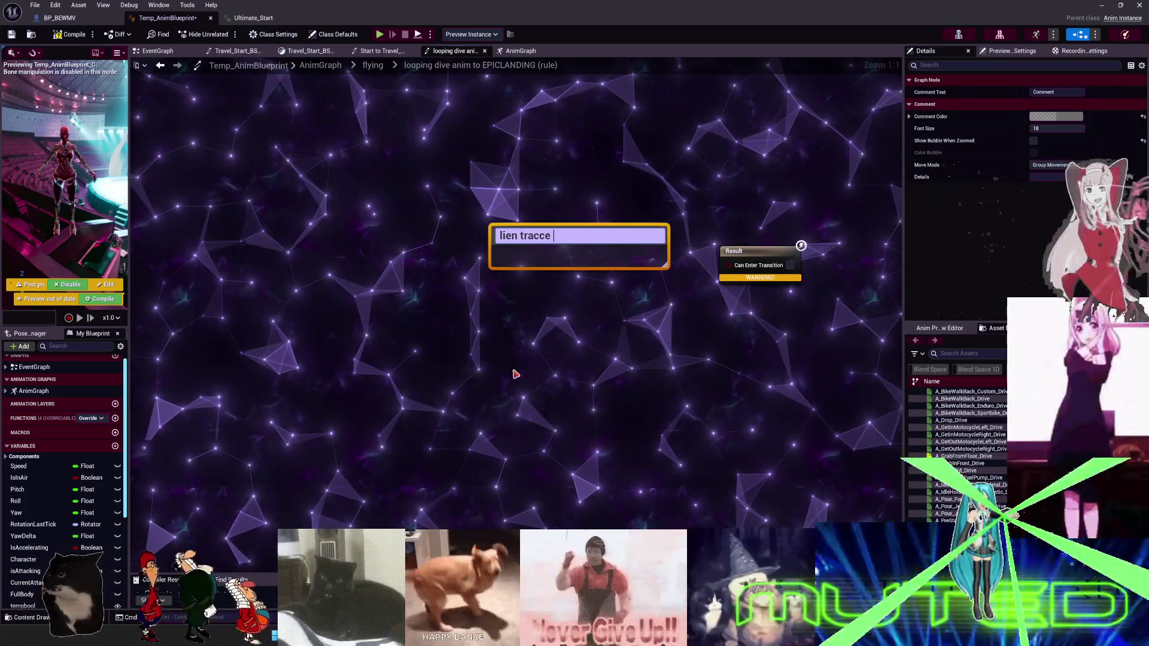
key(BackSpace)
key(BackSpace)
key(BackSpace)
text(line trace active du)
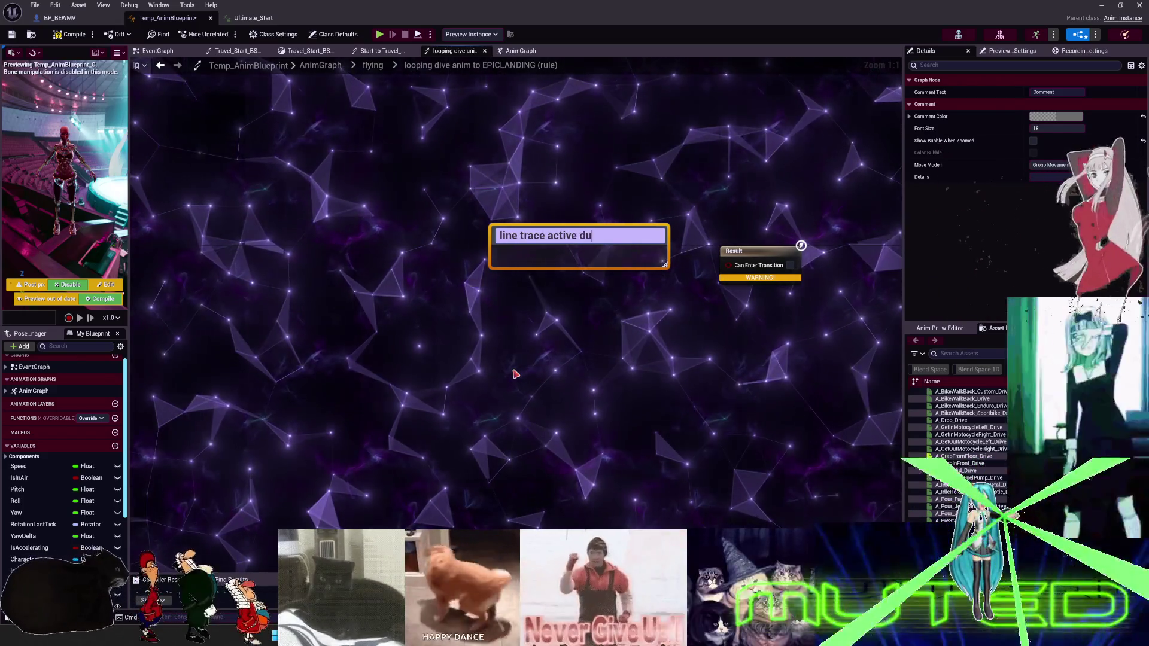
text(ring do)
text(nward)
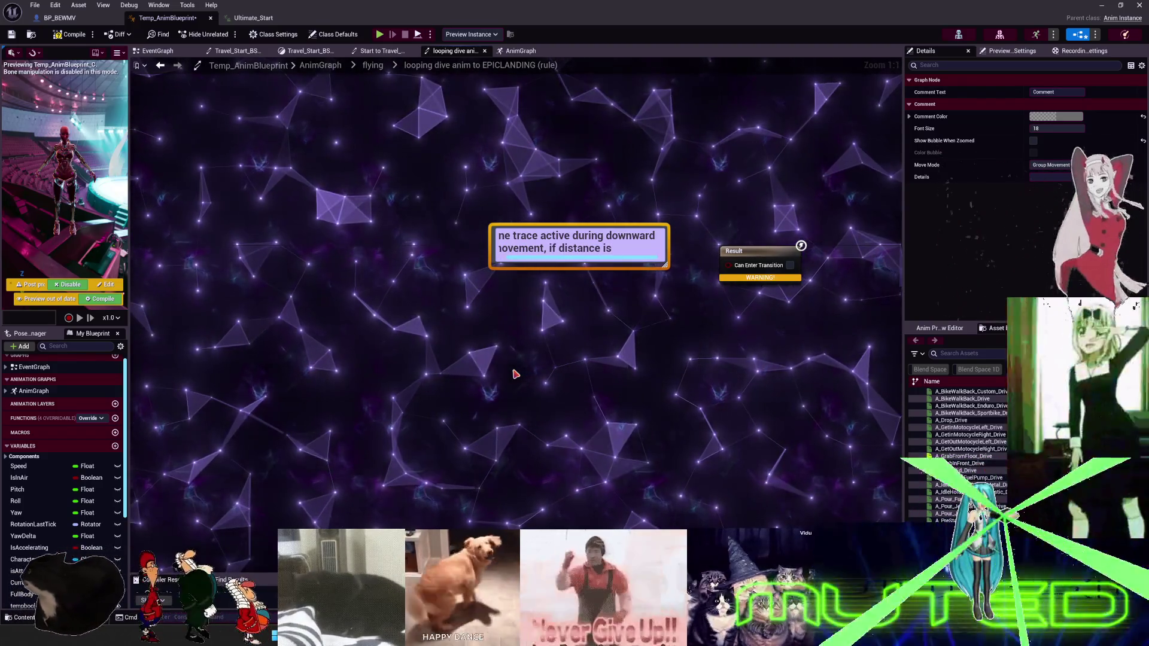
text(then)
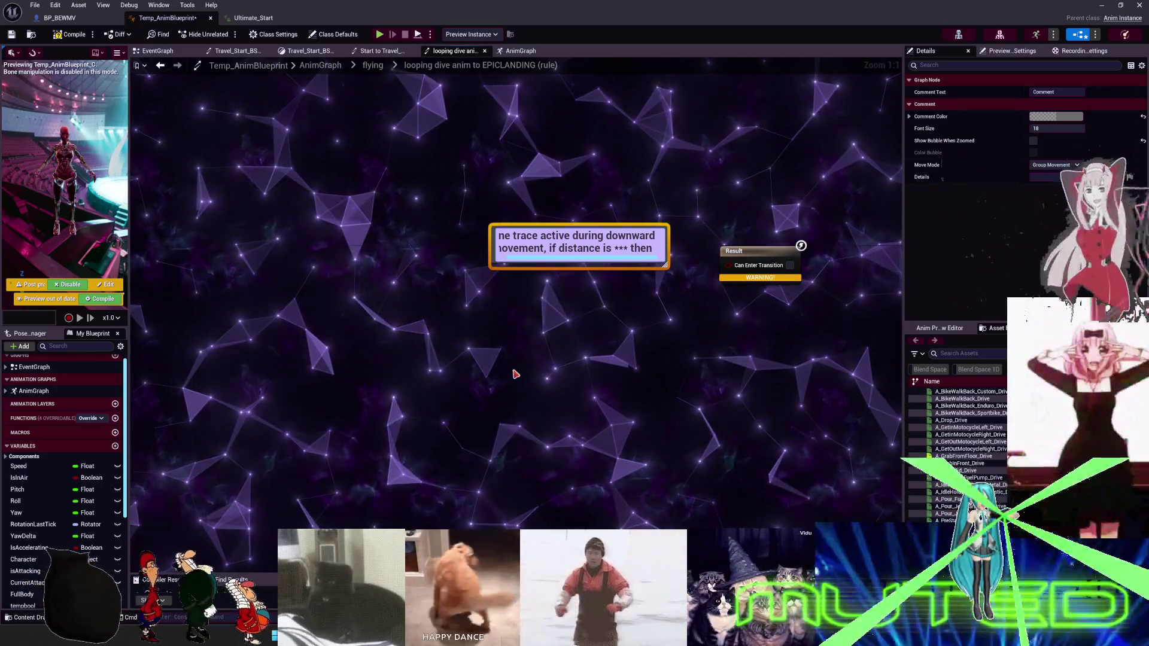
text(ool)
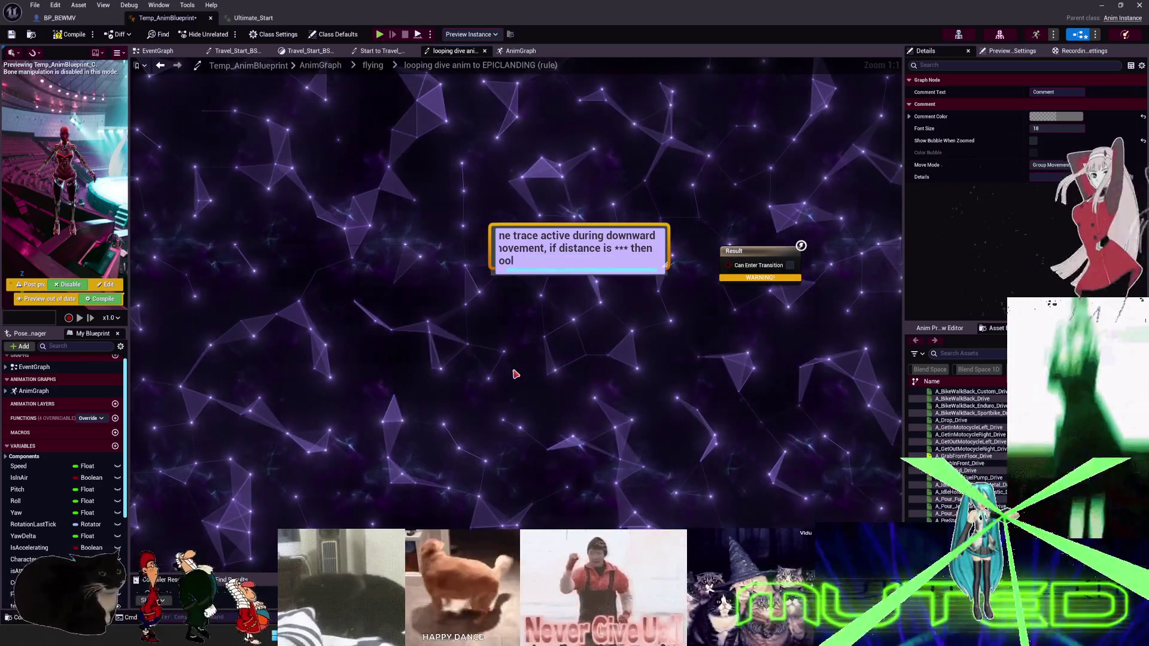
text(on)
key(Return)
click(516, 374)
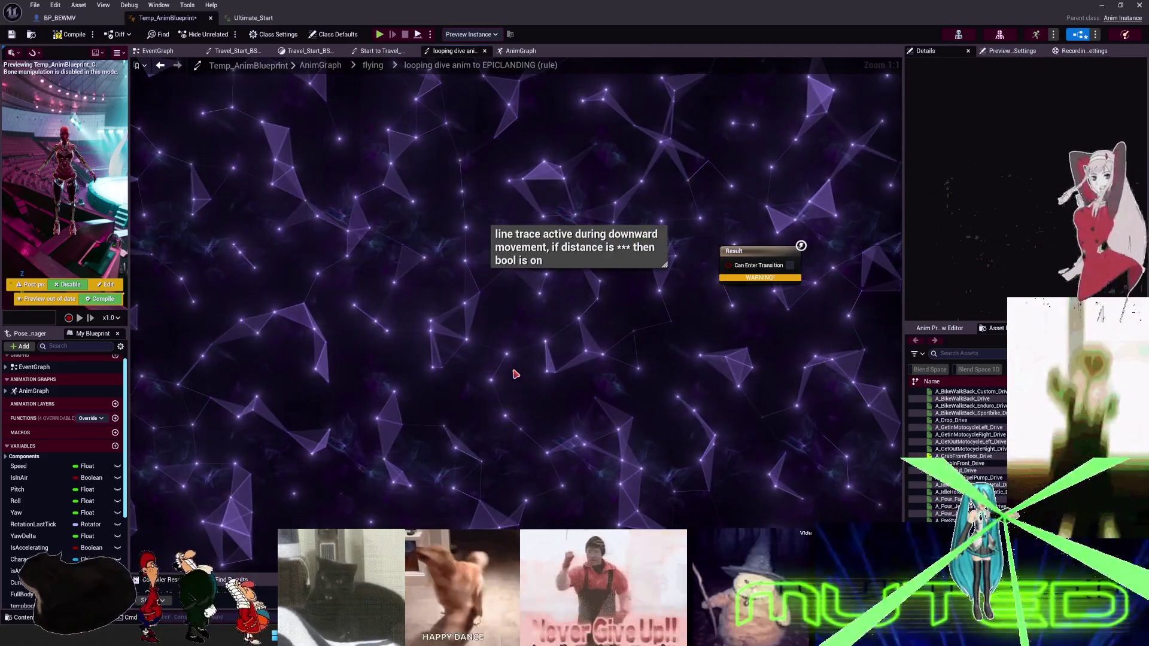
Pan the flying state machine and open the EPICLANDING state graph to check its Ultimate_Land pose.
click(368, 67)
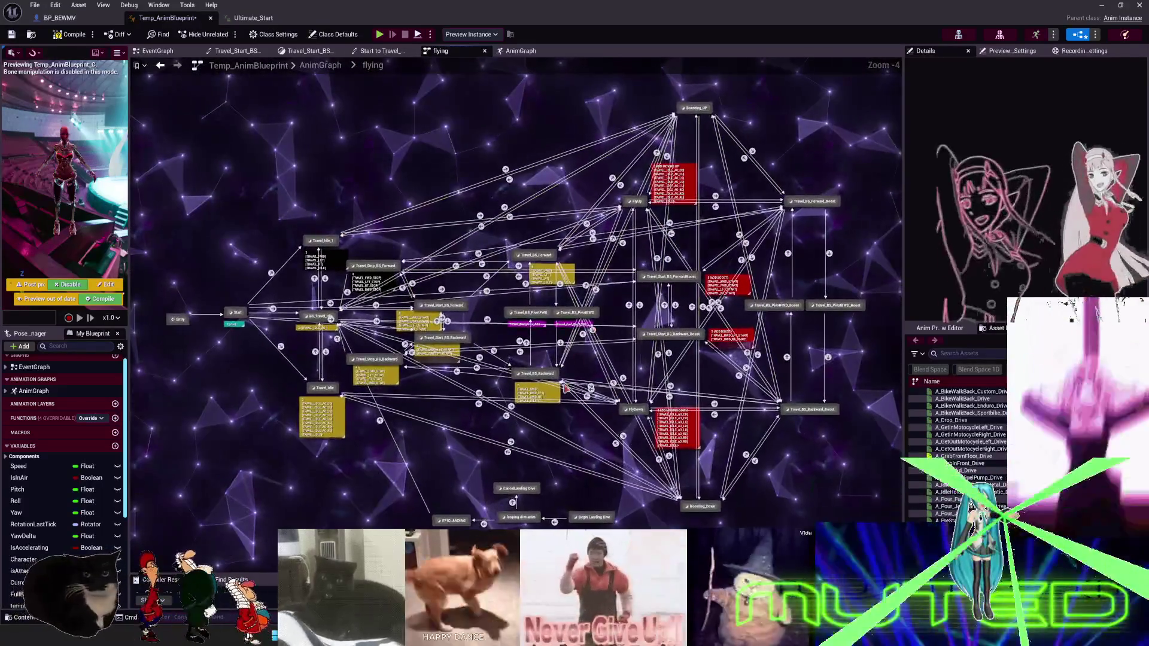
scroll(532, 349, up, 6)
drag(470, 358, 540, 419)
double_click(458, 335)
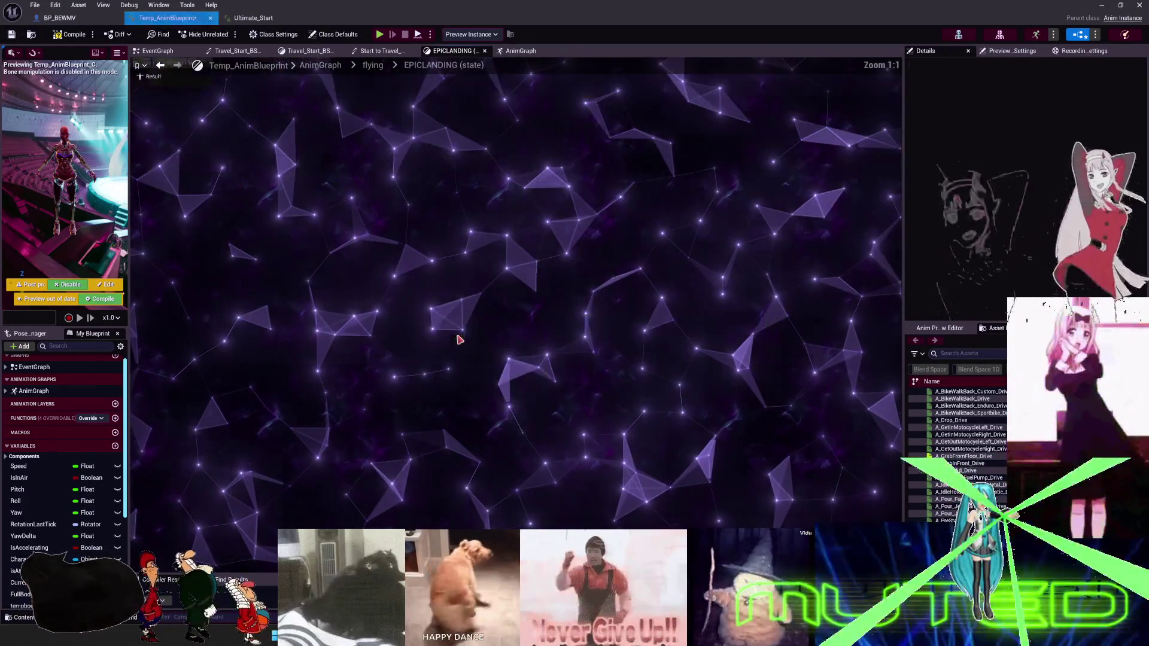
click(370, 66)
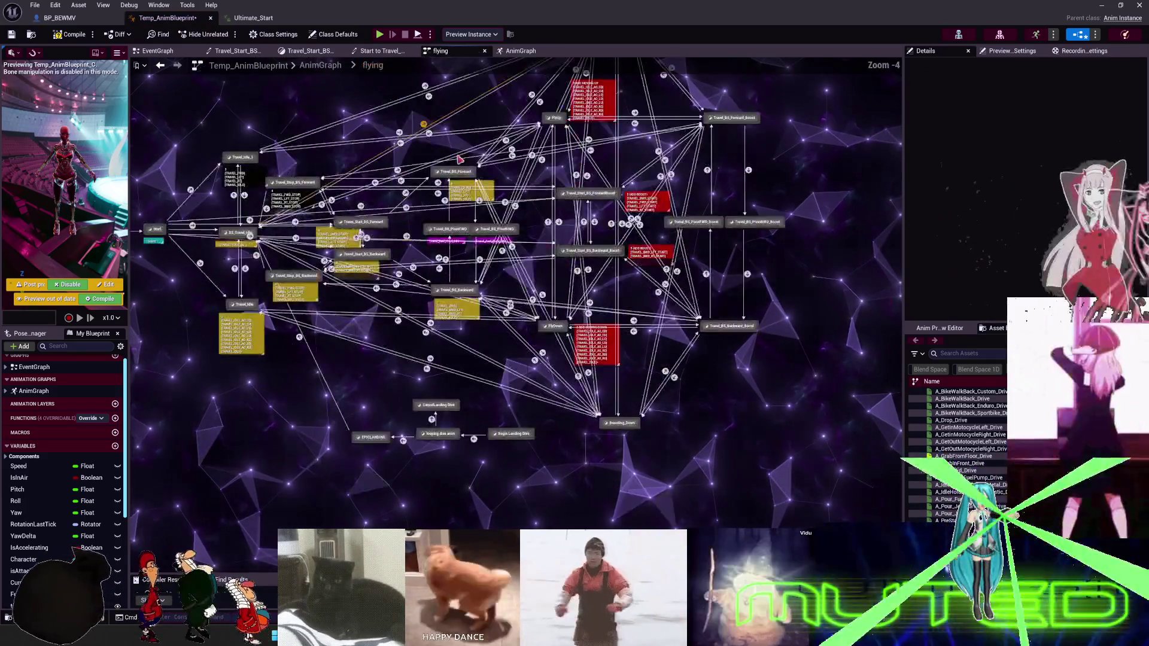
scroll(534, 274, up, 5)
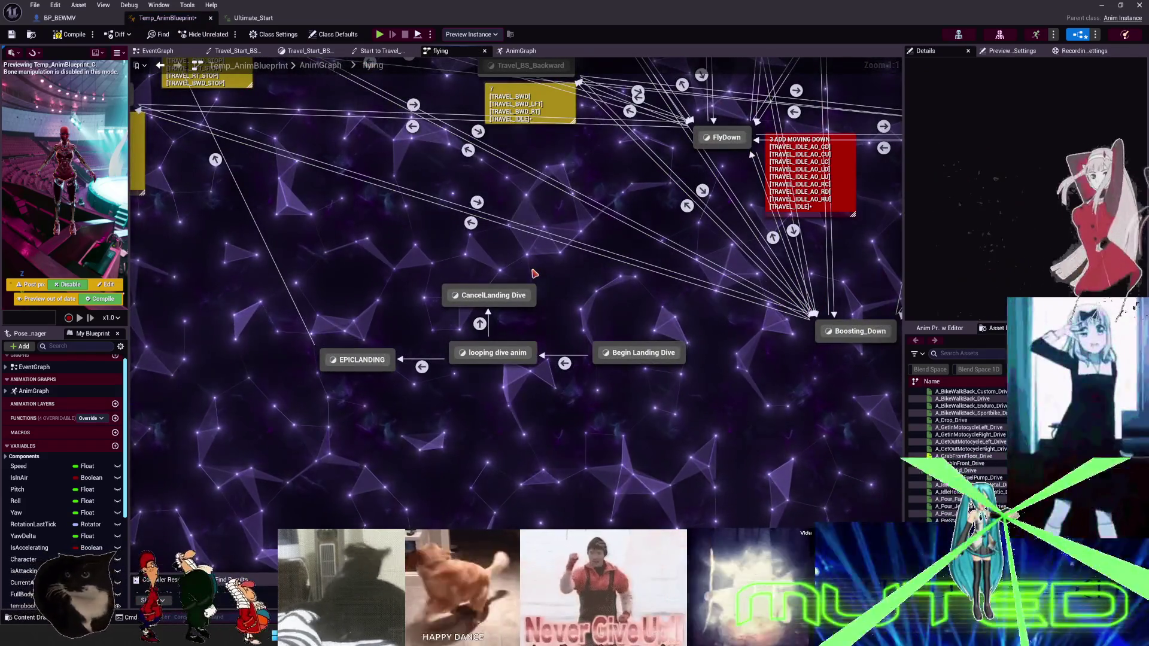
drag(429, 334, 529, 357)
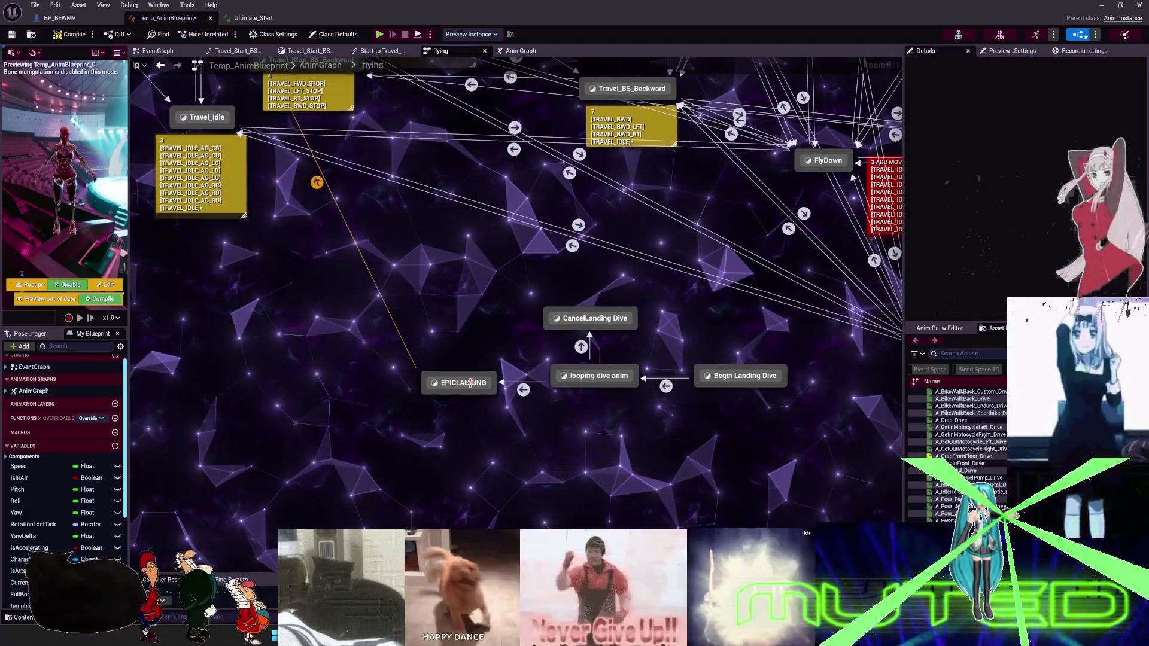
double_click(489, 380)
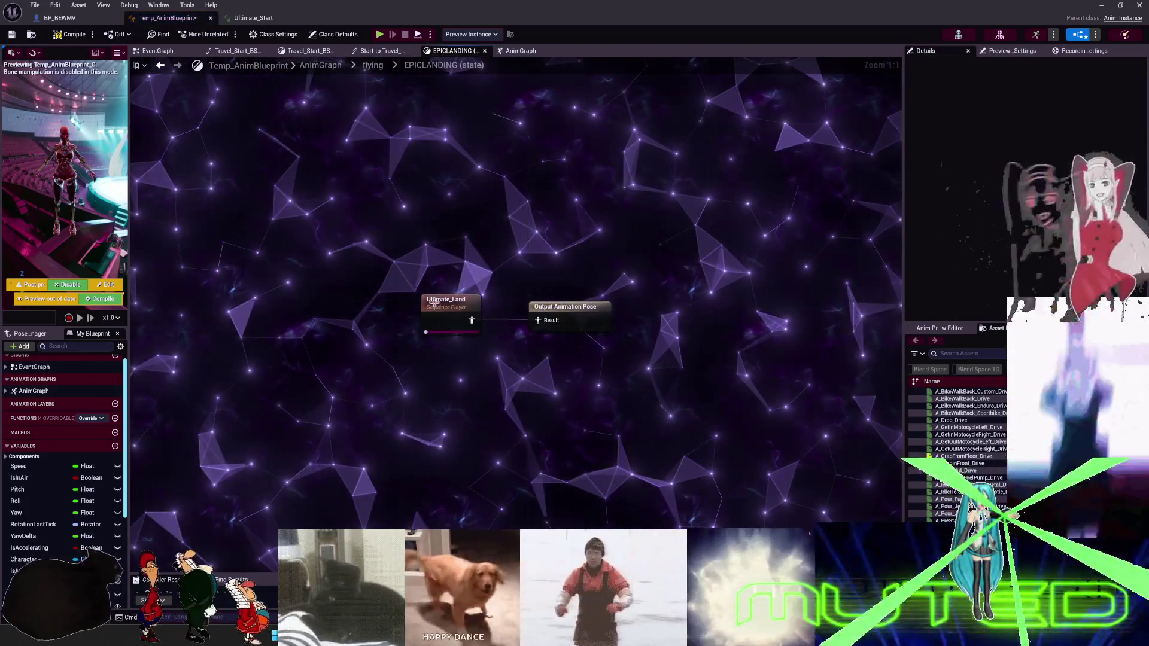
Reopen EPICLANDING's graph and open the Ultimate_Land animation in its own asset editor.
key(alt+Left)
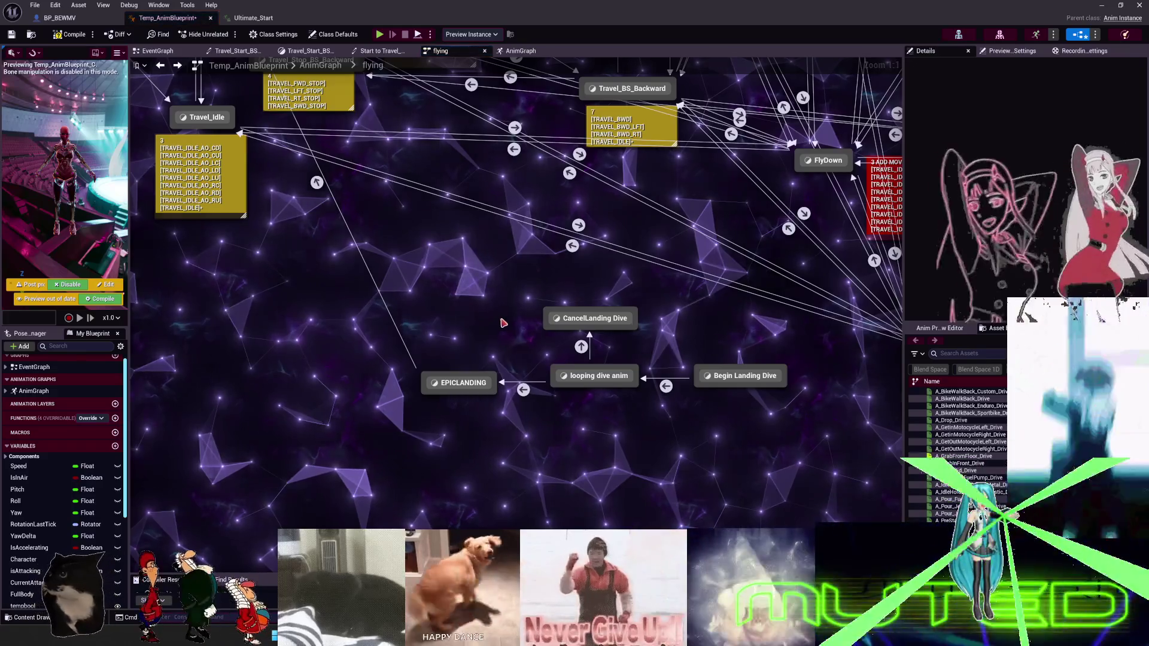
click(317, 182)
double_click(472, 386)
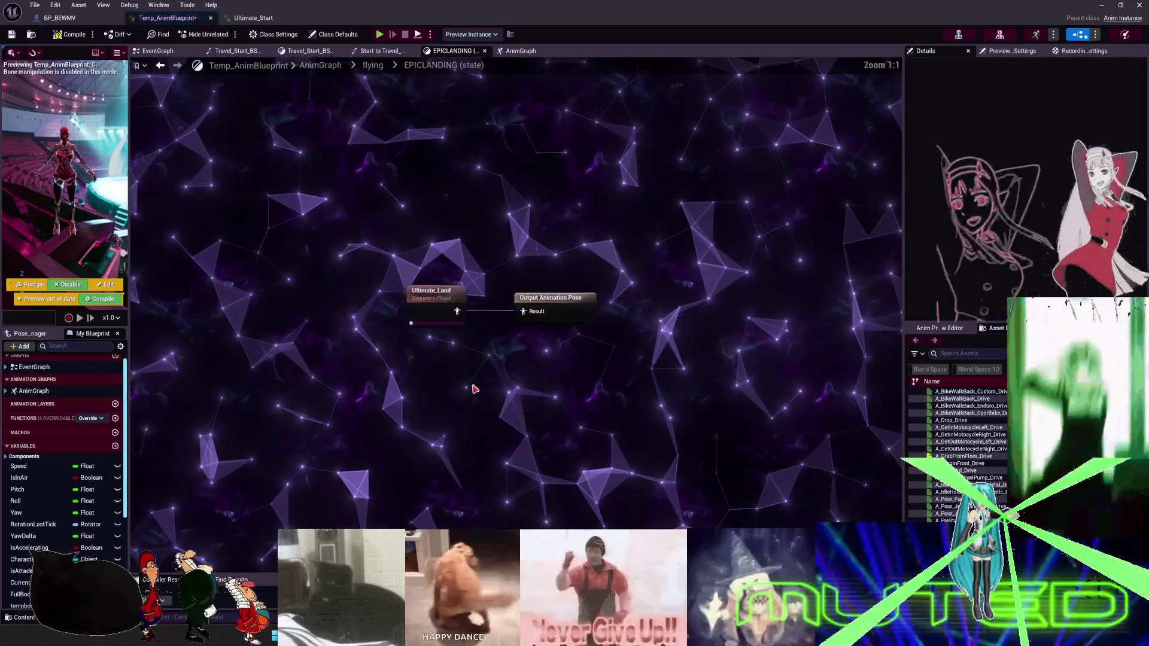
double_click(450, 309)
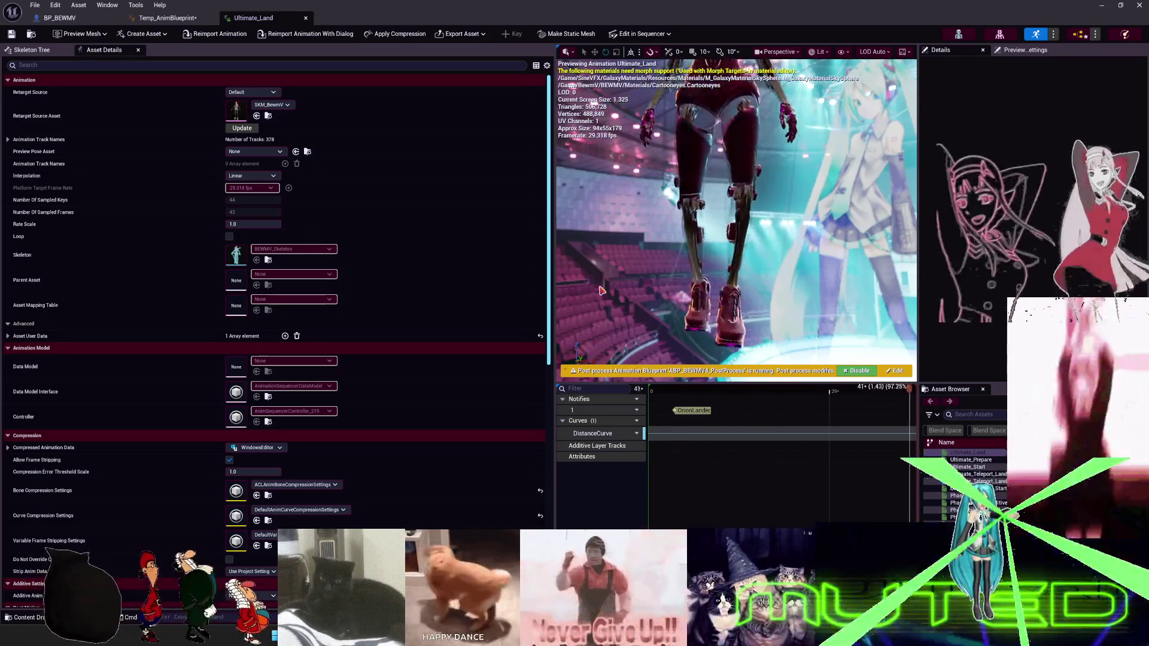
Switch from the Ultimate_Land editor back to the Temp_AnimBlueprint graph.
click(168, 18)
Comment the Ultimate_Land node 'feet bend weird', colour it red, and return to the flying state machine.
drag(390, 267, 482, 377)
text(cfeet )
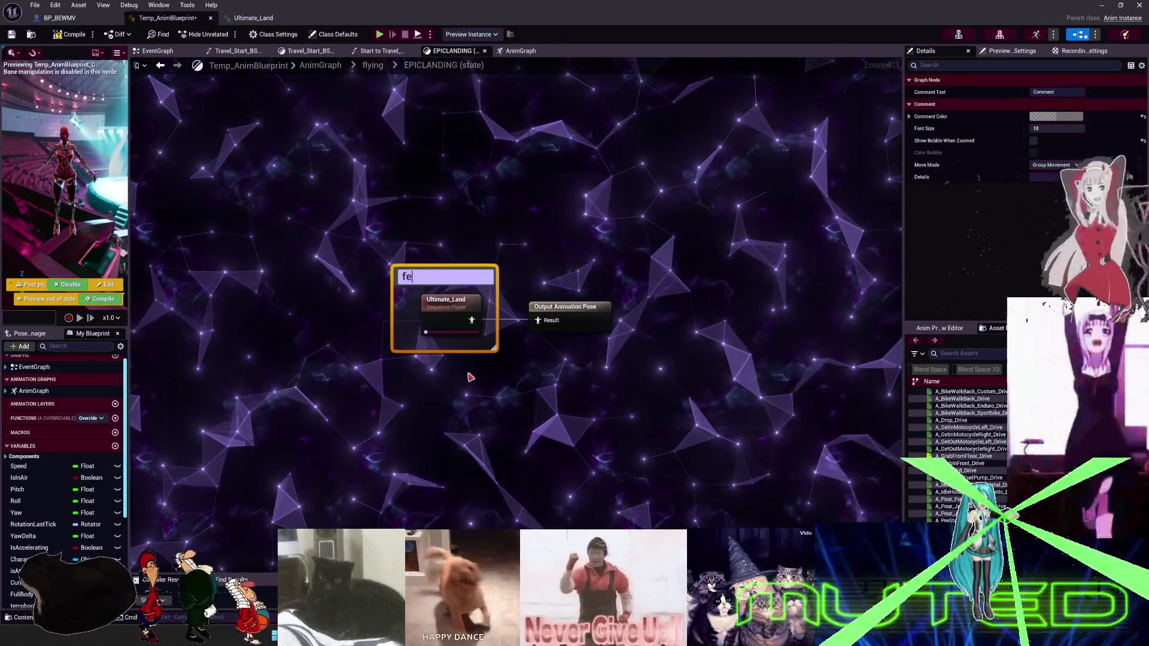
text(bend weird)
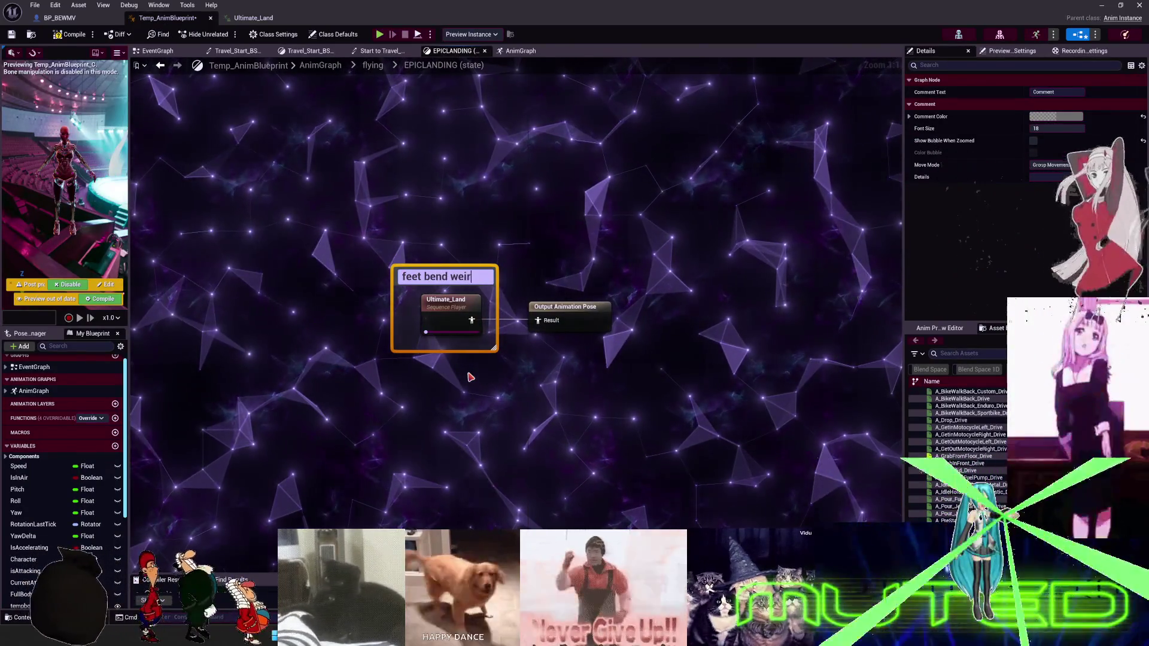
key(Return)
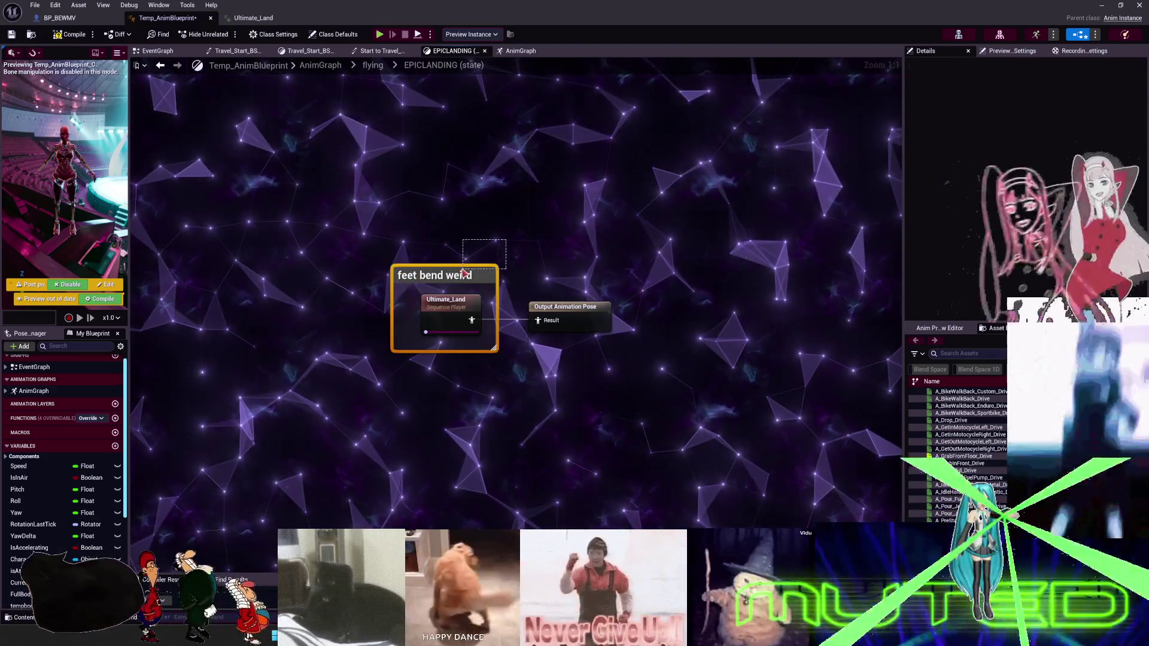
click(1056, 116)
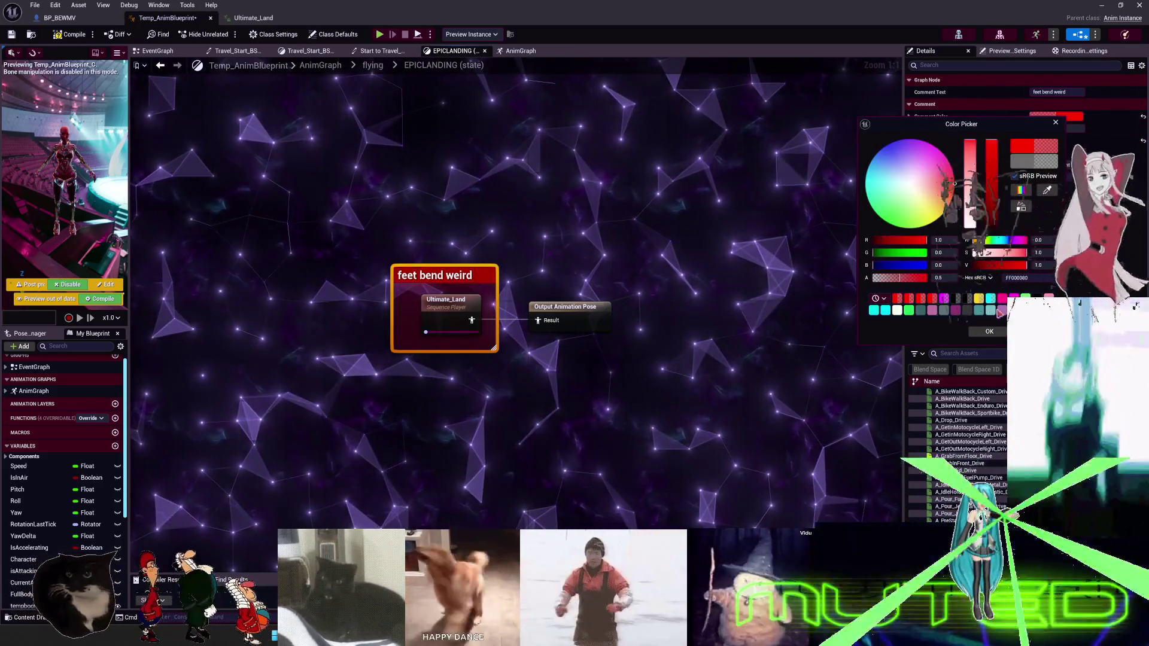
click(991, 331)
click(629, 204)
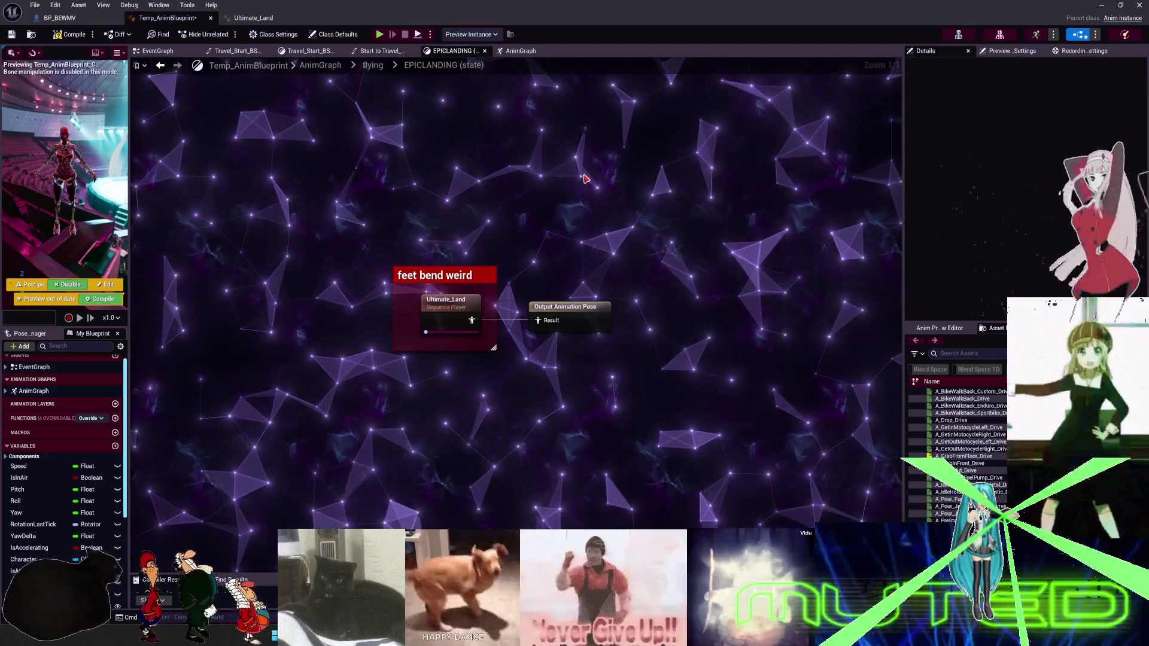
key(alt+Left)
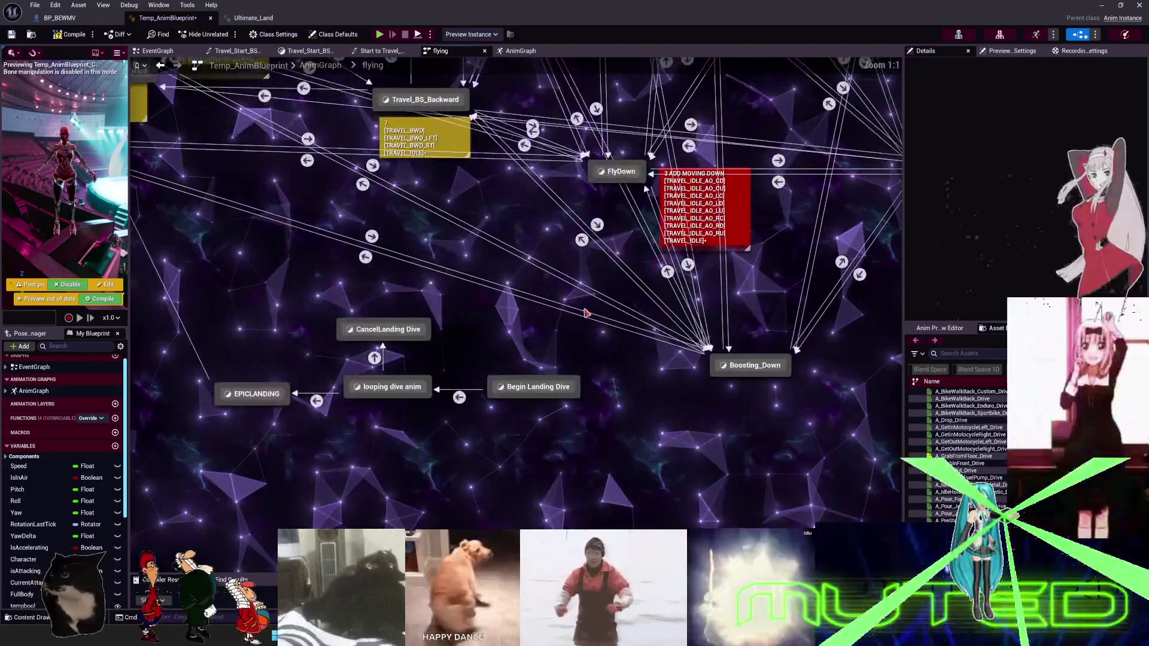
Duplicate the yellow comment box, retitle it [ULTIMATE_FLARE] and move it beside looping dive anim.
mouse_move(426, 323)
mouse_down()
mouse_move(404, 323)
mouse_move(458, 329)
mouse_move(520, 300)
mouse_up()
click(494, 305)
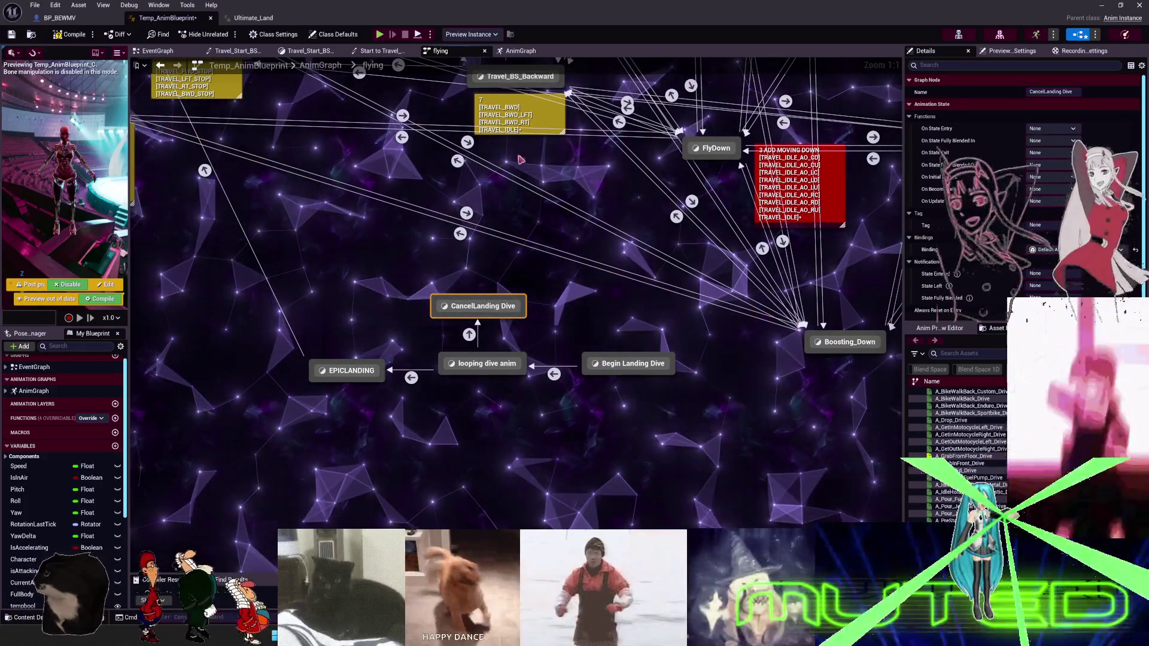
click(527, 111)
key(ctrl+d)
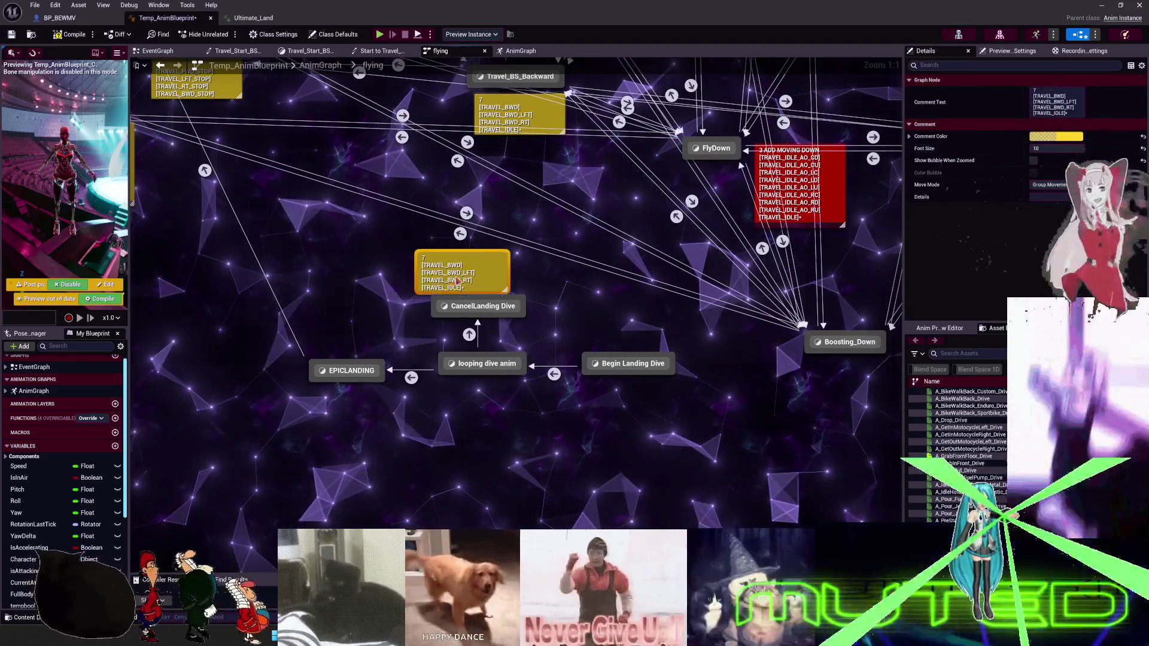
drag(482, 286, 446, 260)
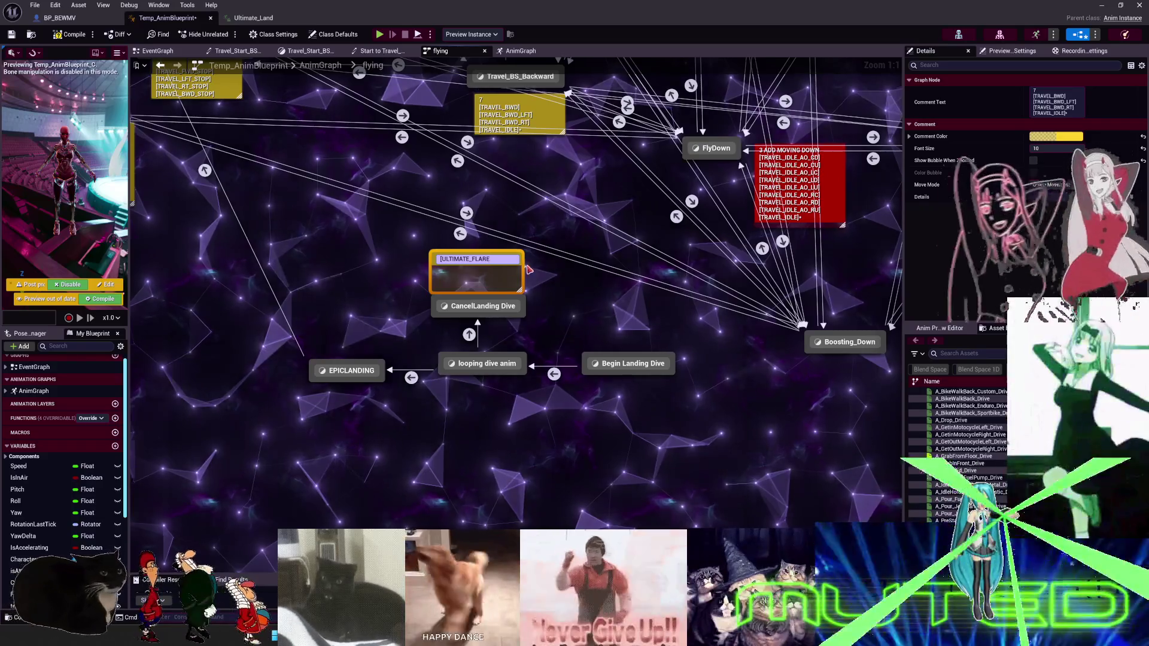
click(524, 291)
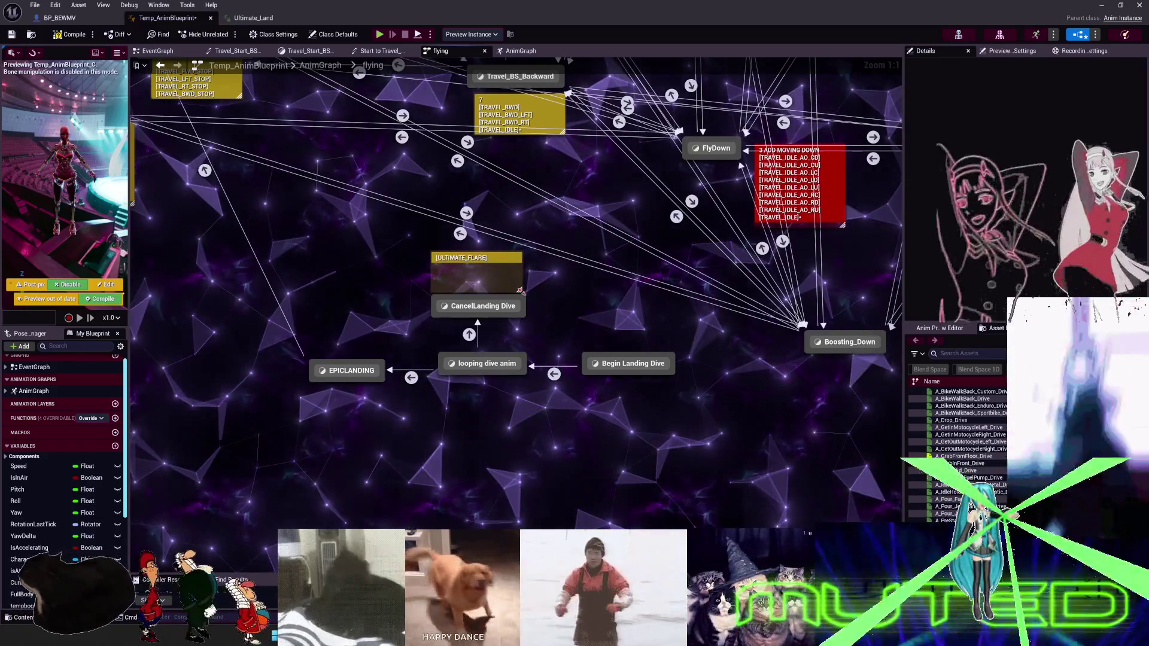
drag(495, 257, 506, 285)
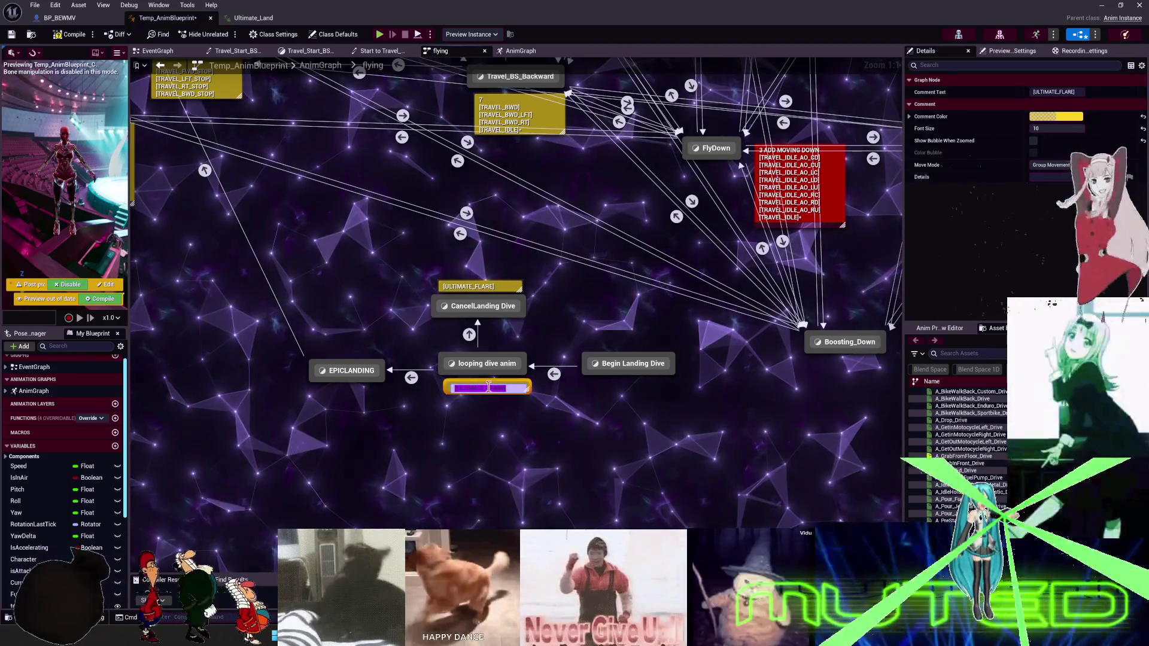
Rewrite the looping dive anim comment to '[ULTIMATE_START] EDIT TO LOOP'.
key(Return)
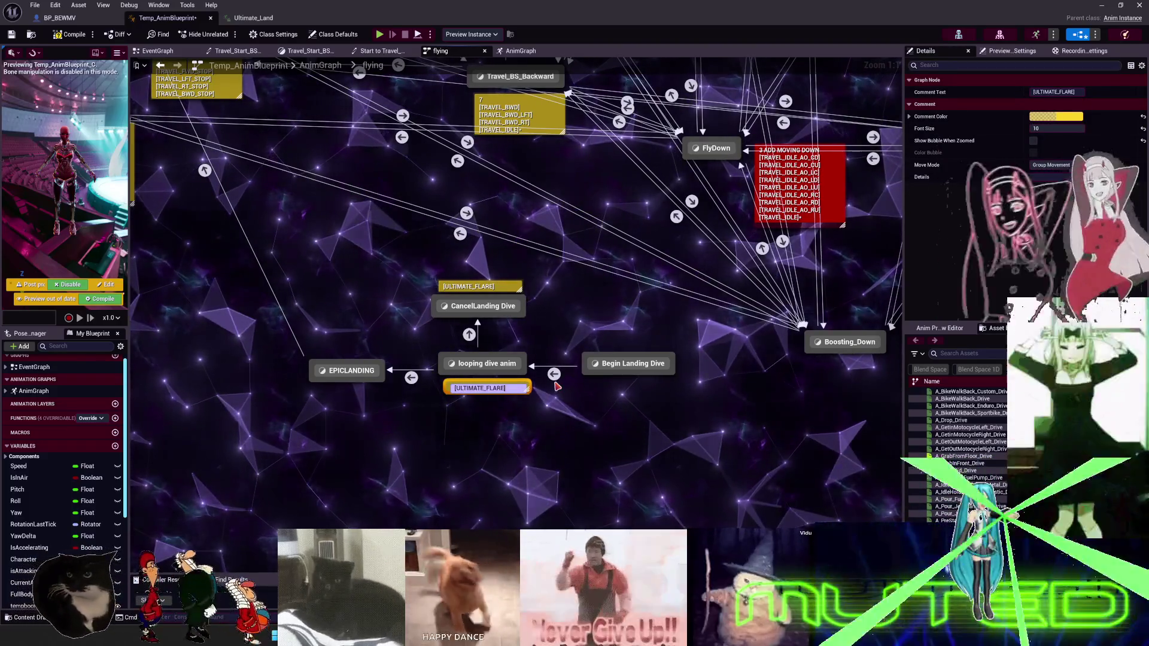
key(BackSpace)
key(BackSpace)
text(START])
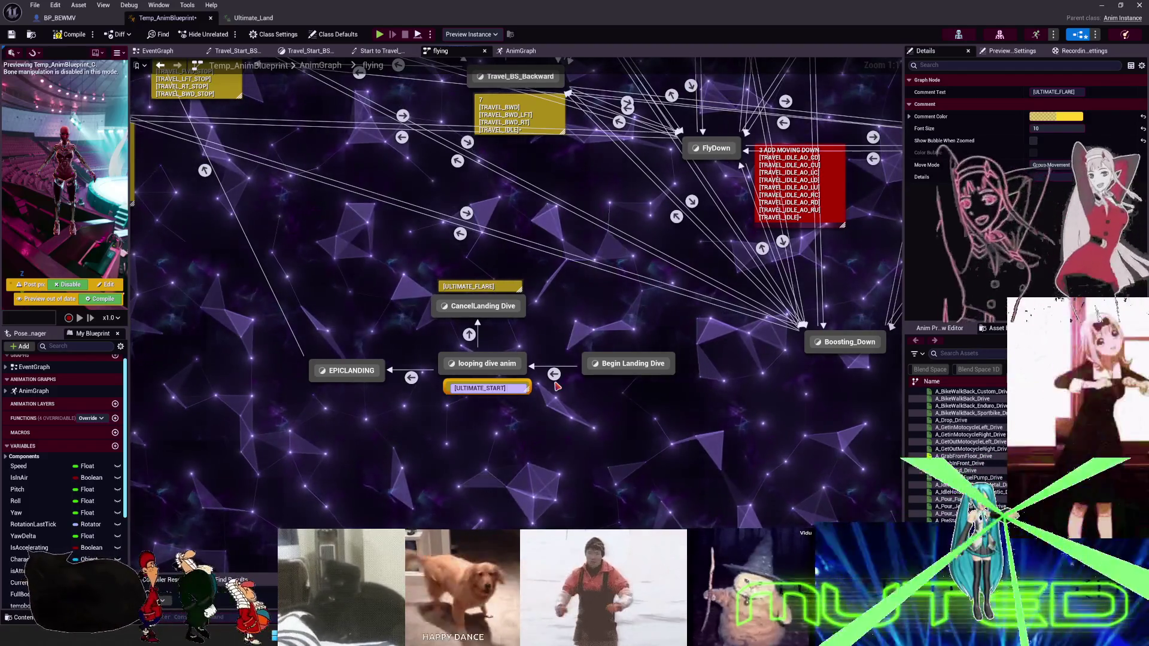
text( •EDIT O L)
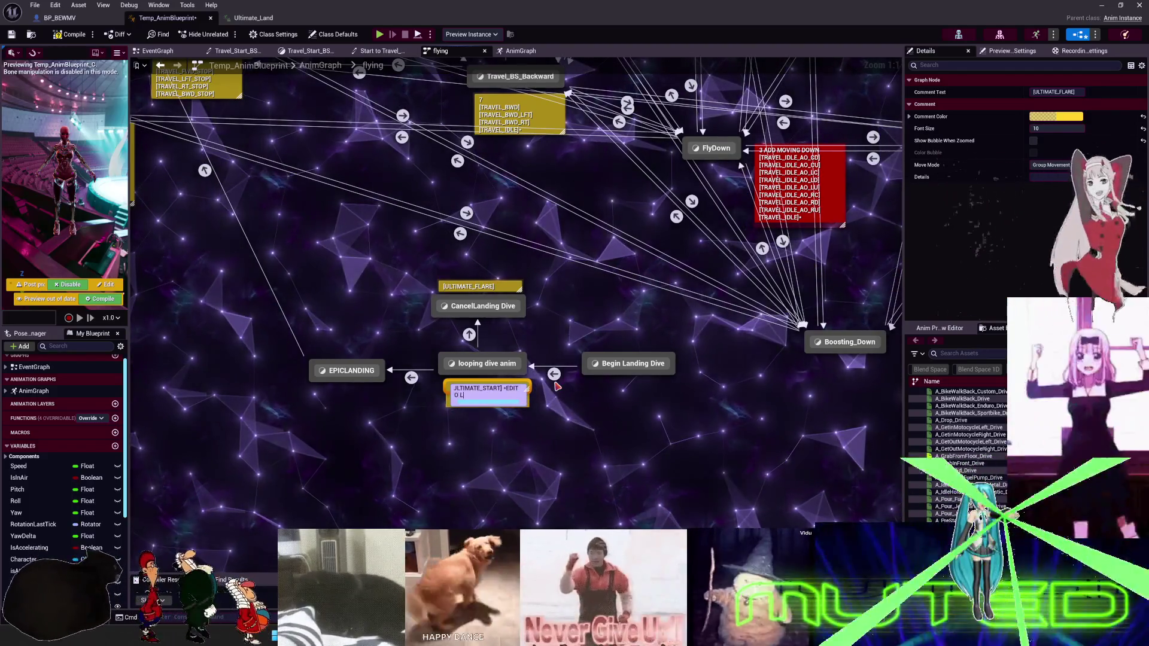
text(OOP•)
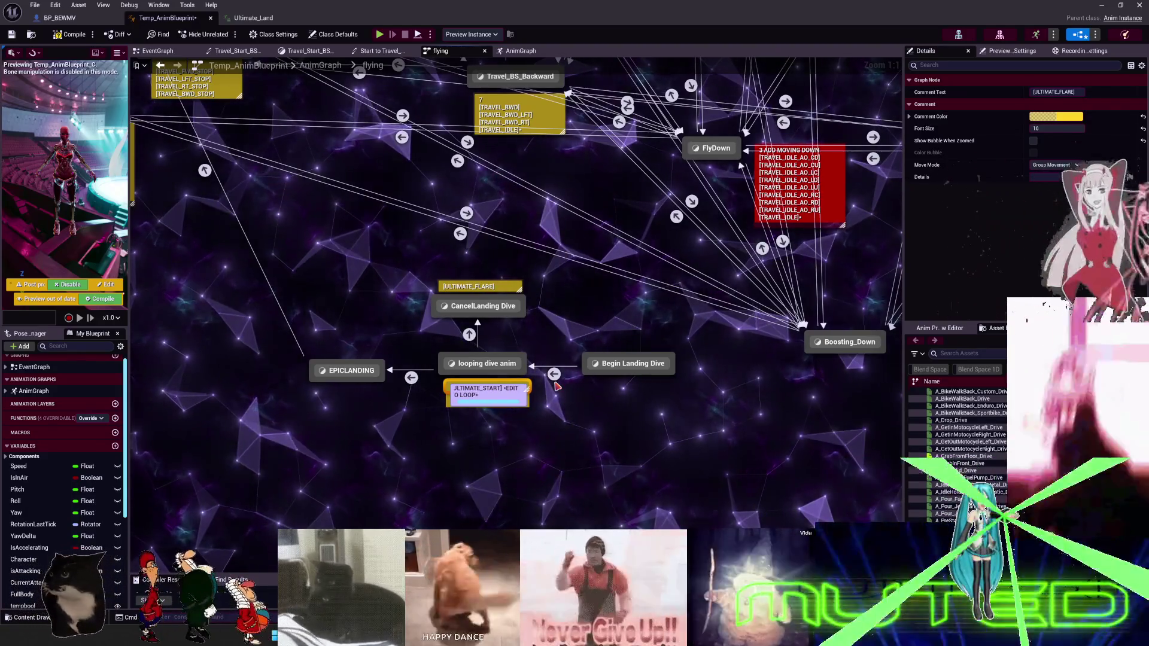
key(Return)
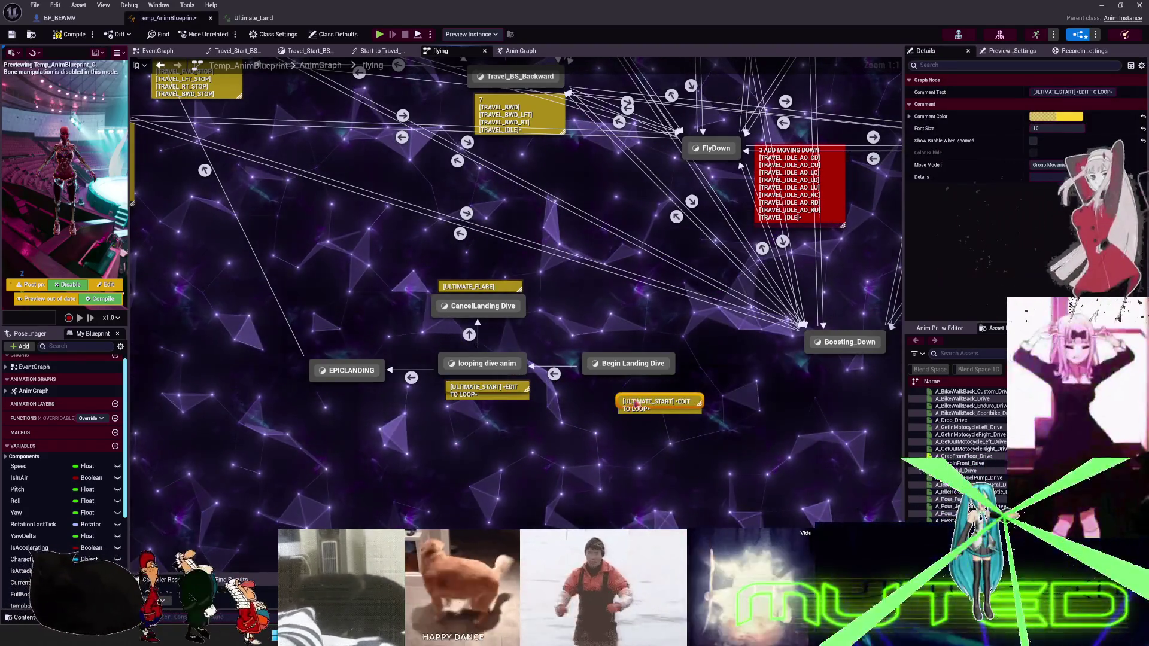
Trim the comment copy under Begin Landing Dive to read [ULTIMATE_START].
click(626, 388)
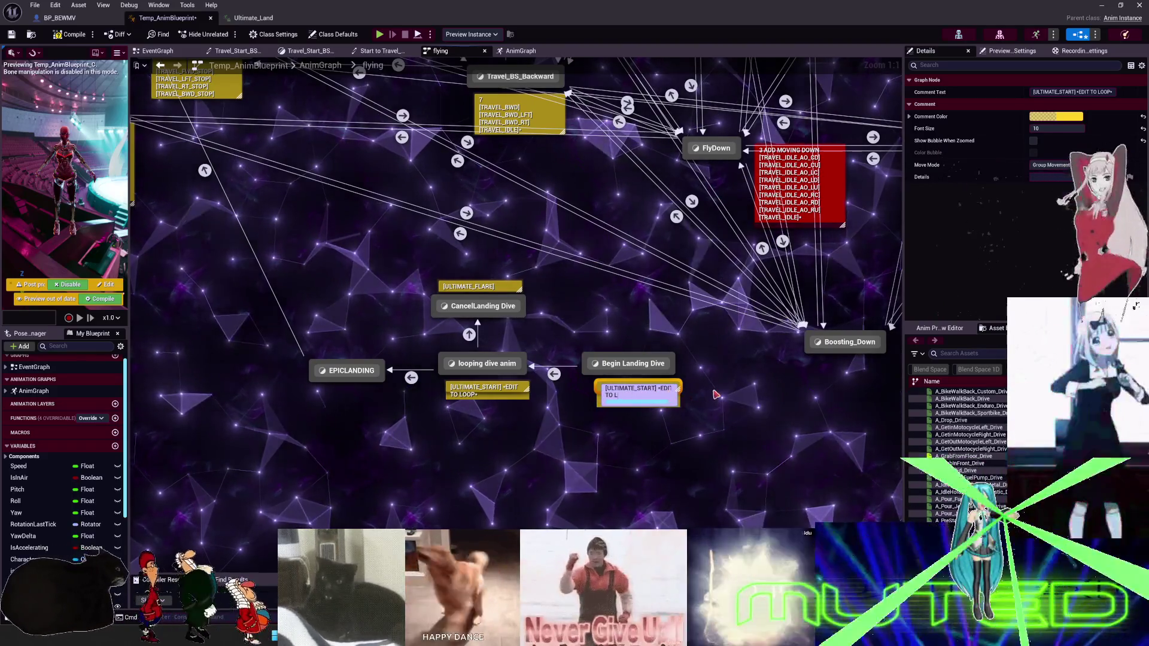
key(BackSpace)
key(BackSpace)
key(BackSpace)
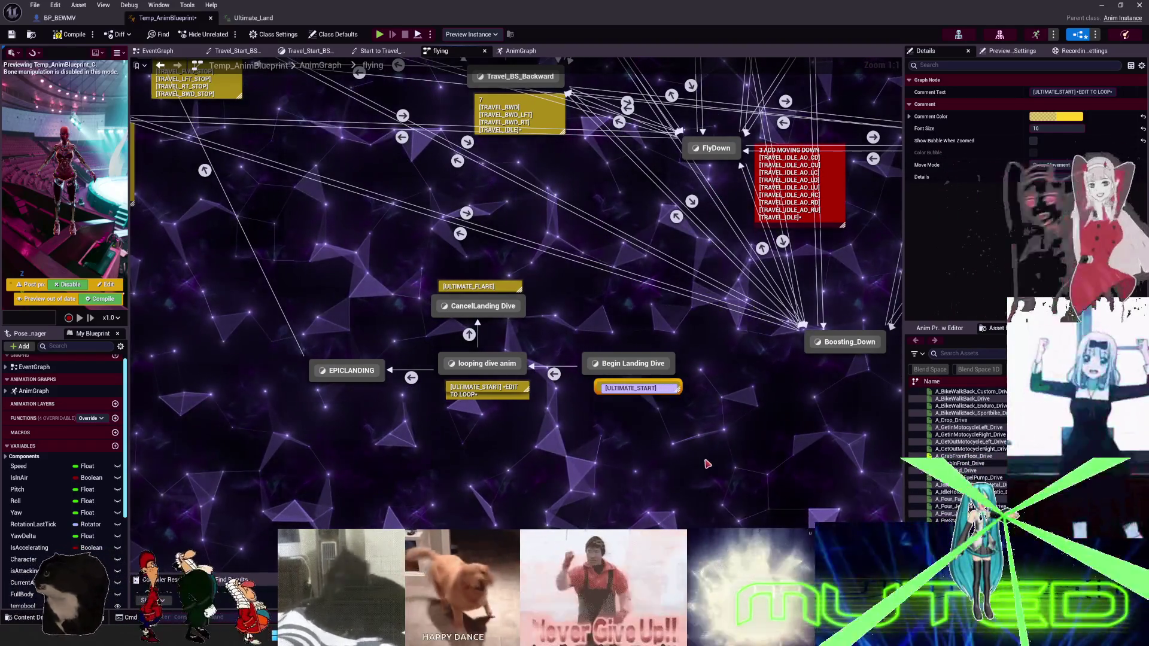
click(416, 398)
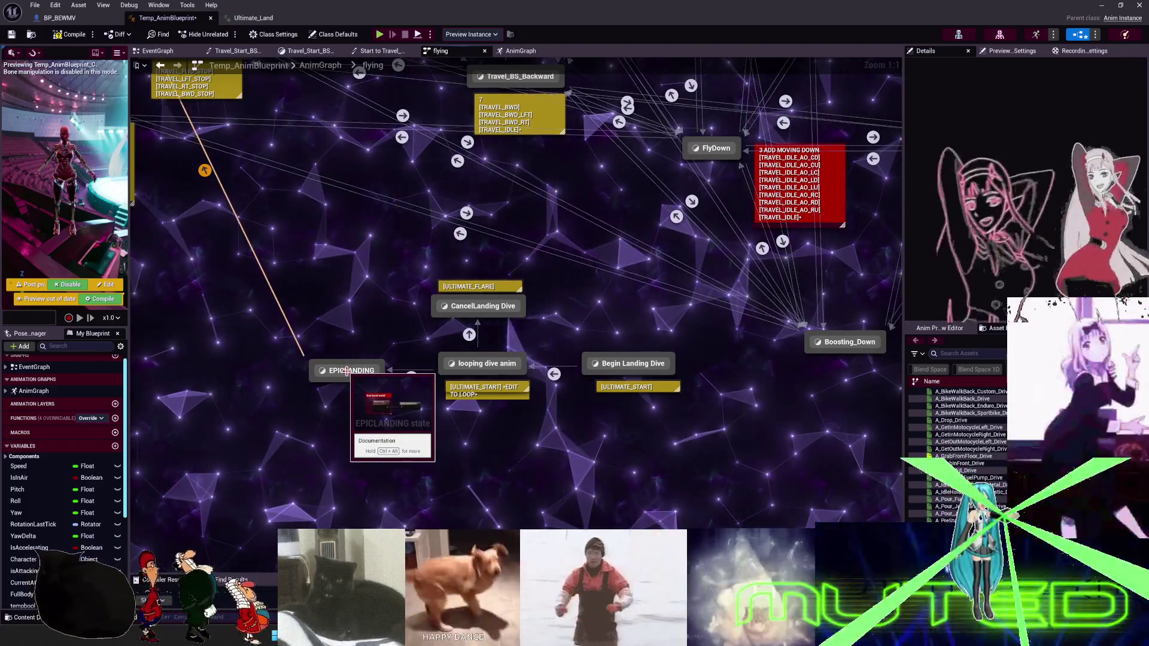
Give EPICLANDING an [ULTIMATE_LAND] note with an 'EDIT FEET BEND WEIRD' remark.
click(348, 371)
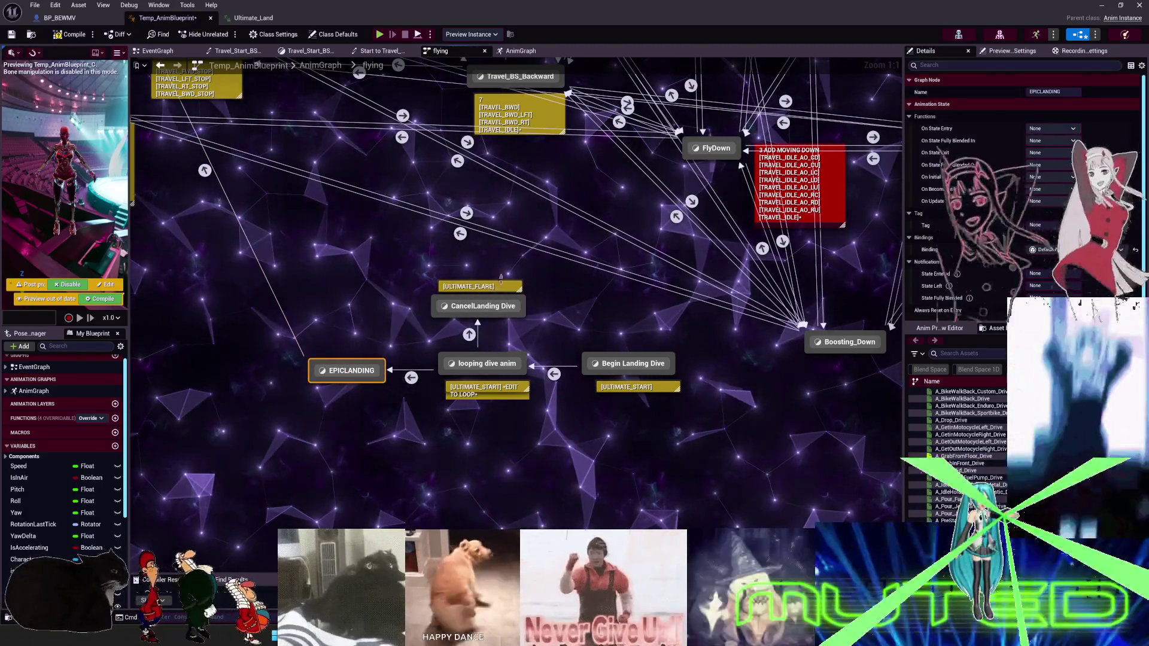
click(477, 289)
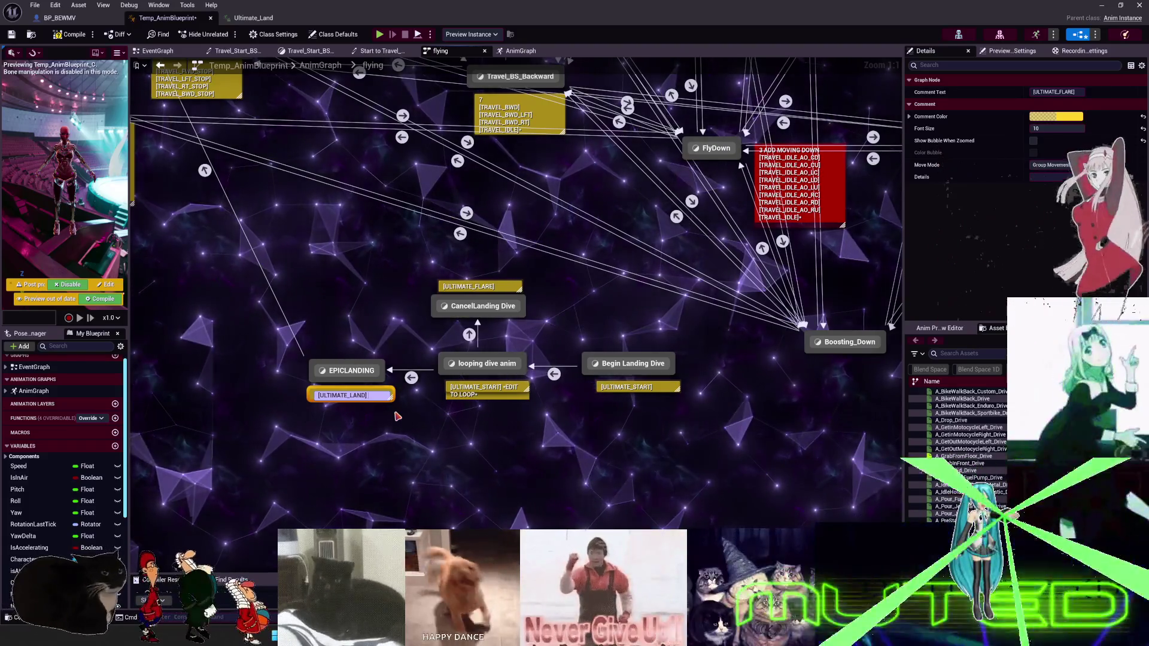
text(-EDIT FEET BEN)
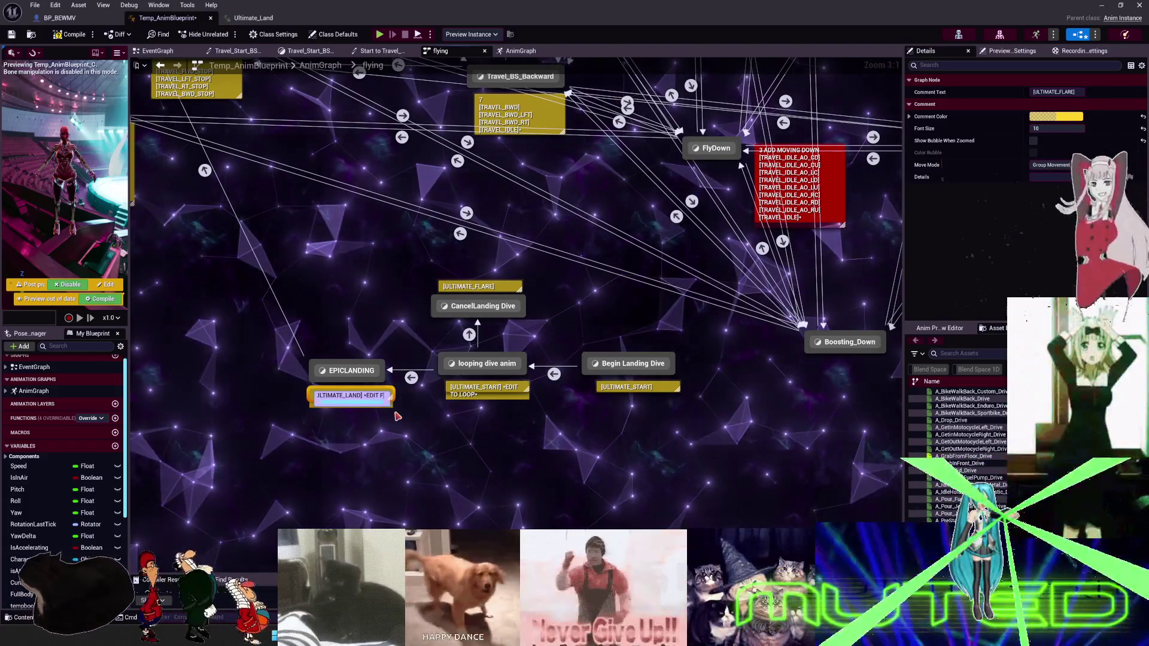
text(D WEIRD)
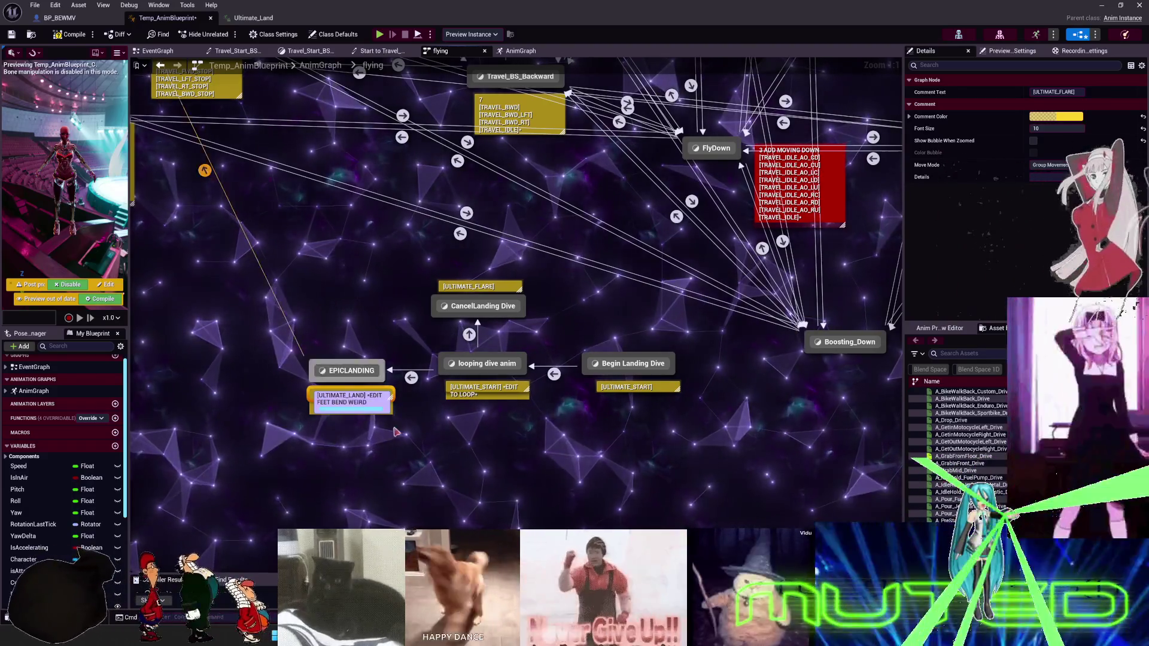
click(395, 431)
drag(625, 283, 556, 294)
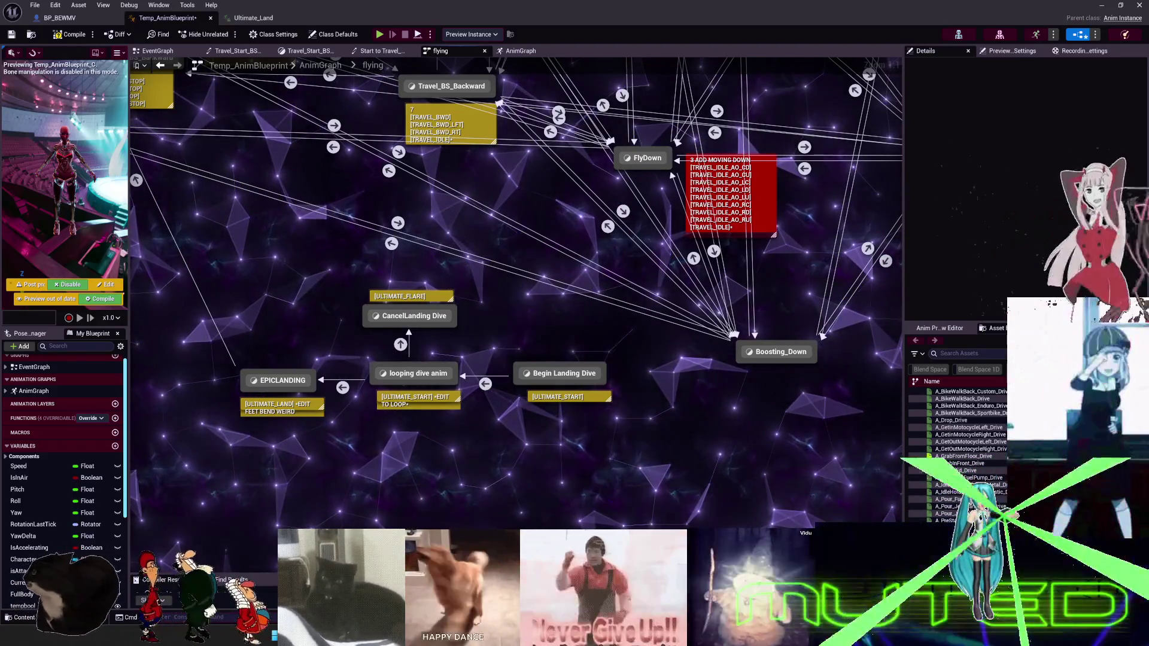
scroll(629, 337, down, 3)
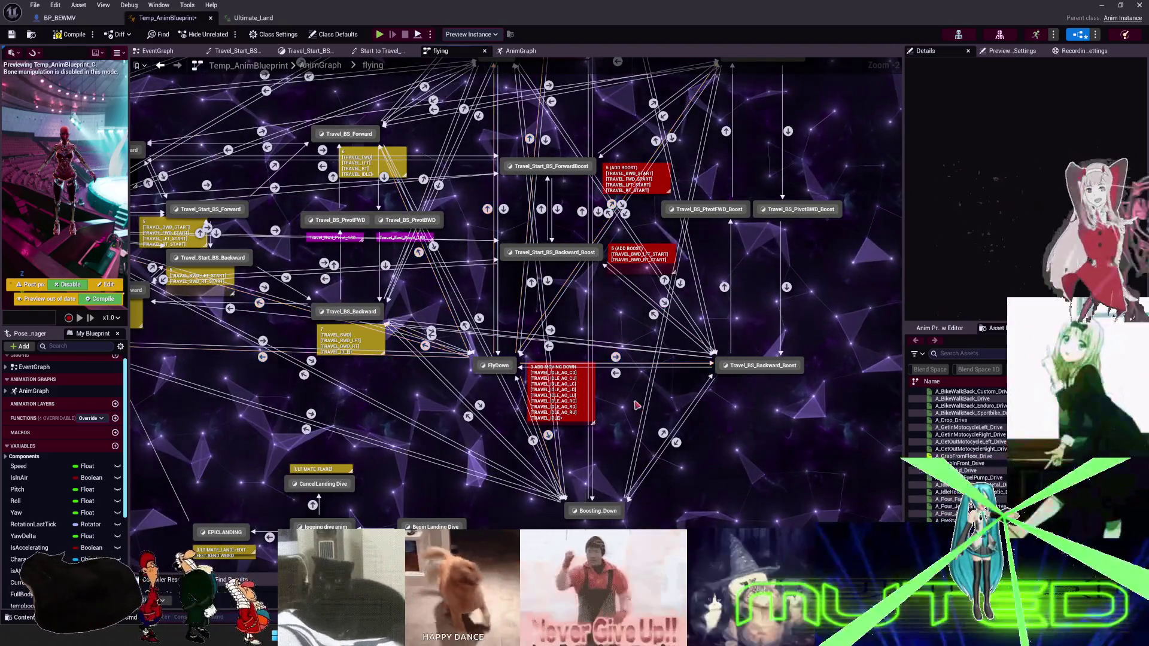
Pan across the flying state machine and zoom in on FlyDown's 3 ADD MOVING DOWN comment.
drag(595, 496, 617, 351)
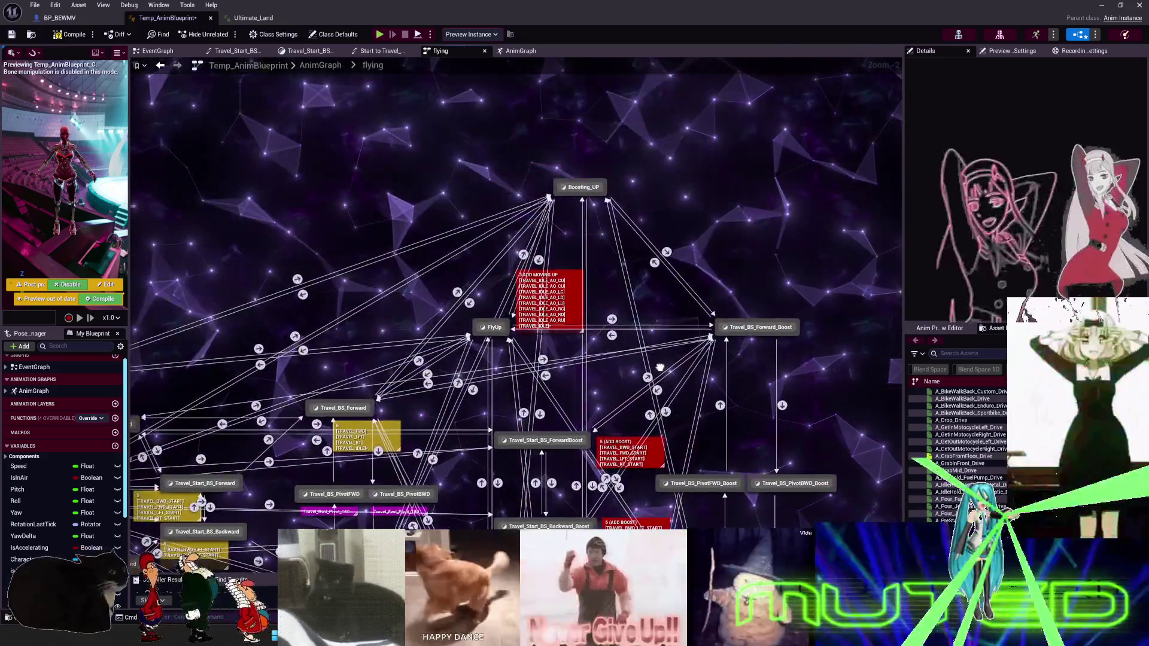
drag(659, 368, 651, 17)
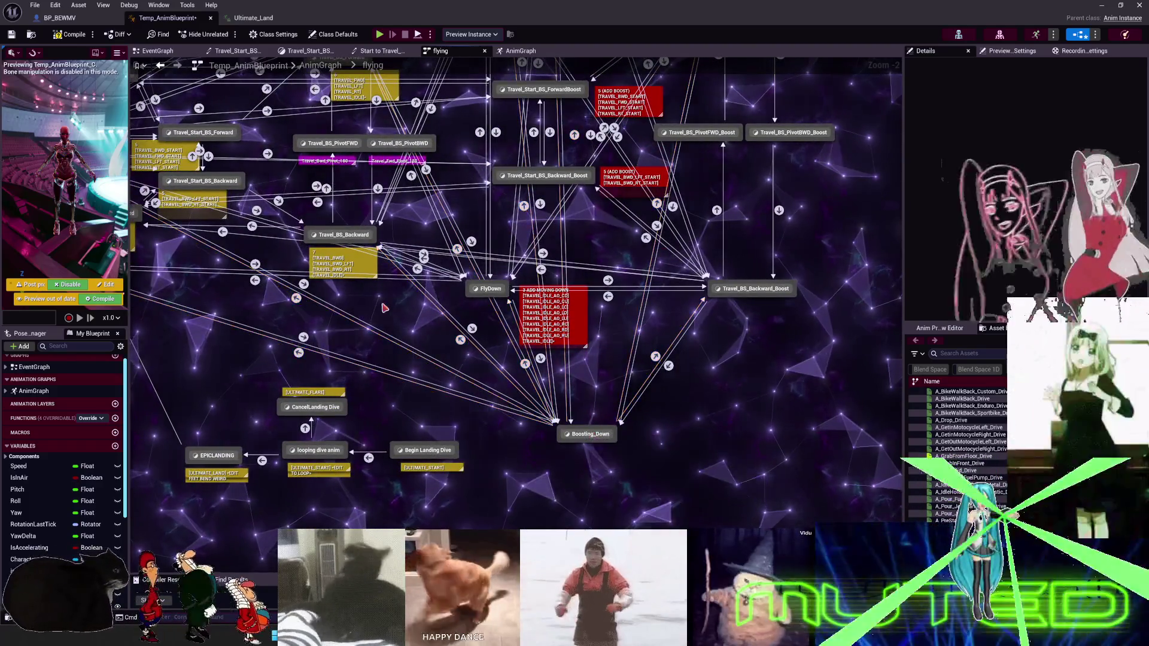
drag(384, 308, 550, 347)
click(694, 334)
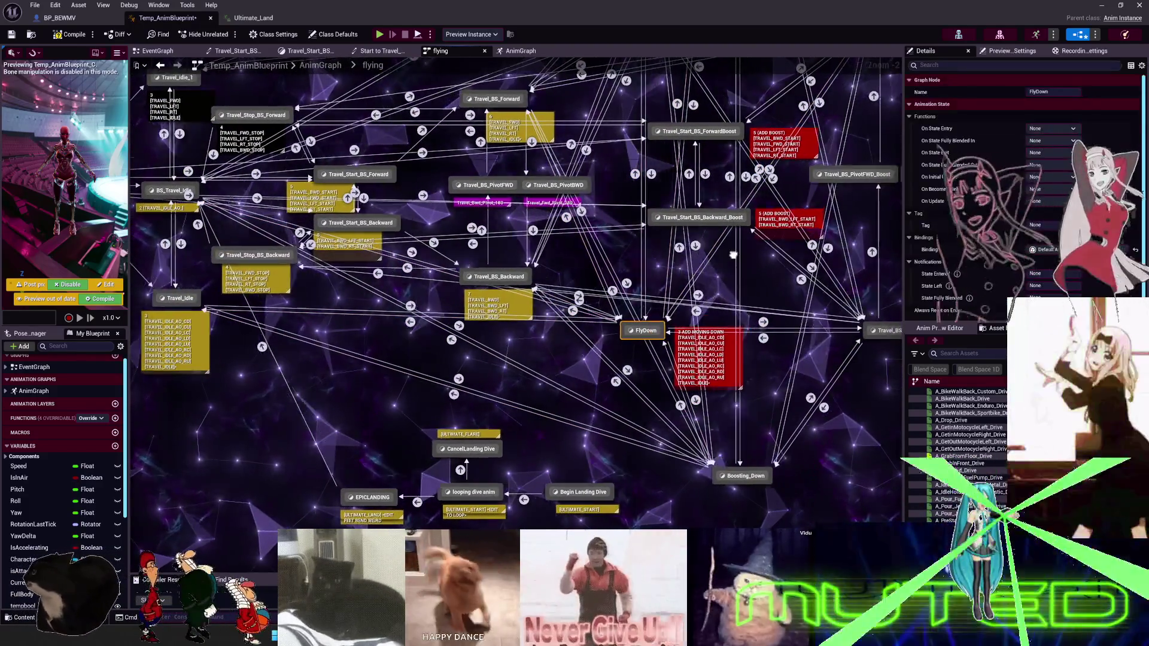
key(Home)
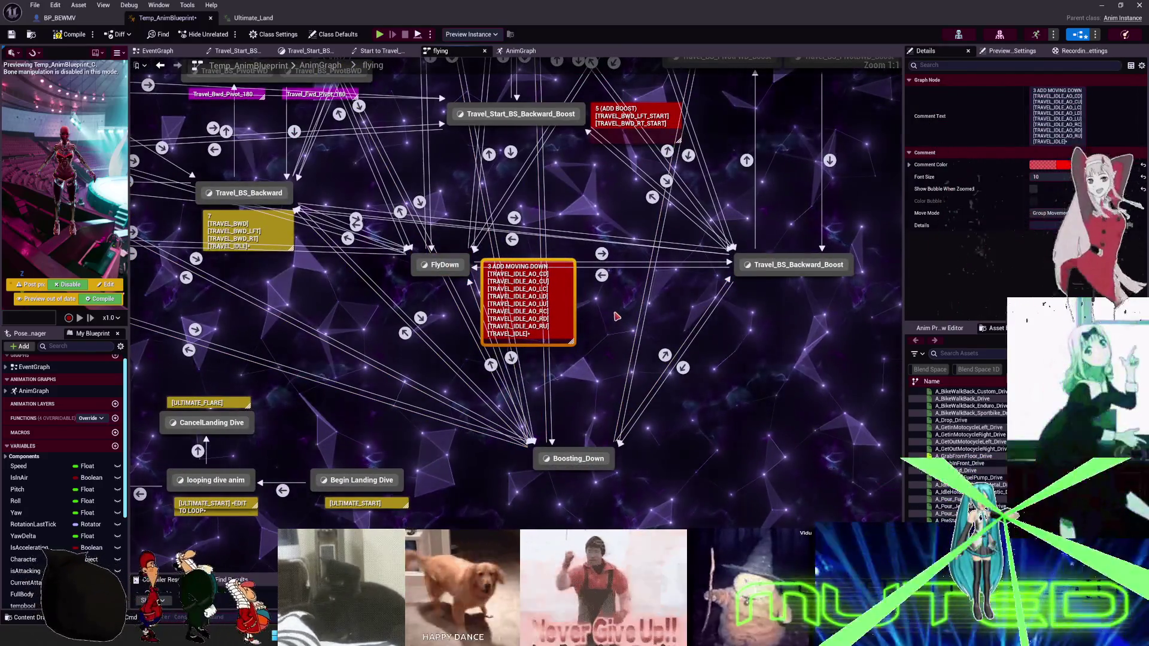
drag(612, 336, 592, 231)
Paste the moving-up comment by Boosting_Down as a purple '3 ADD MOVING DOWN THEN ADD BOOSTING' note.
click(546, 321)
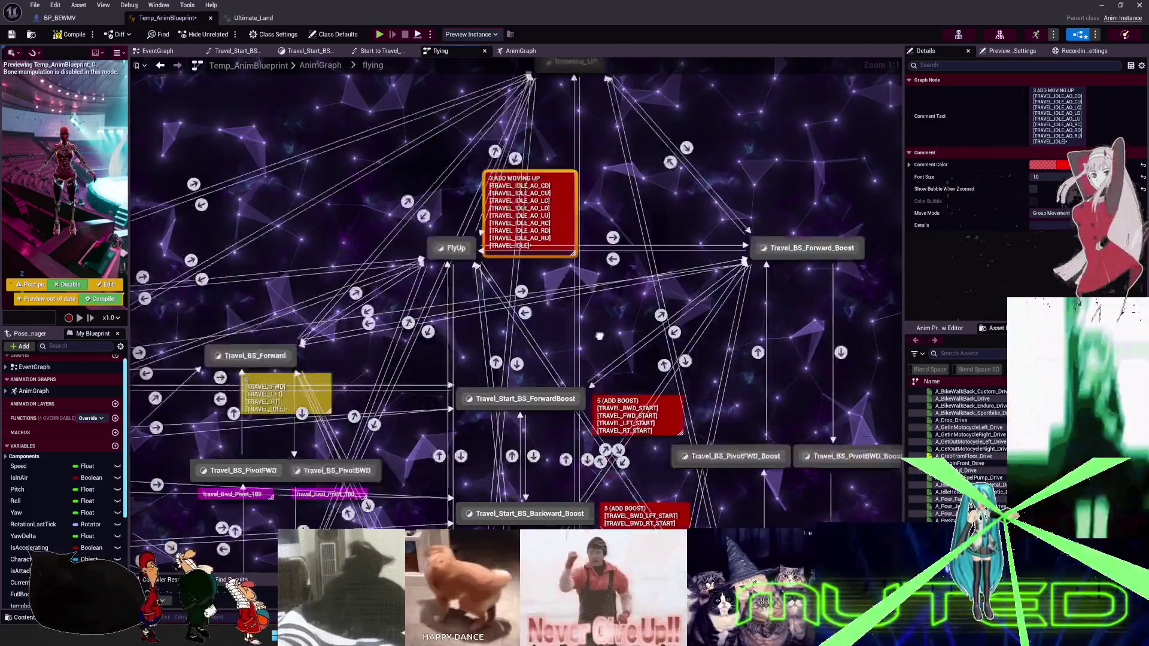
mouse_move(600, 336)
mouse_down()
mouse_move(607, 255)
mouse_move(557, 194)
mouse_up()
key(ctrl+v)
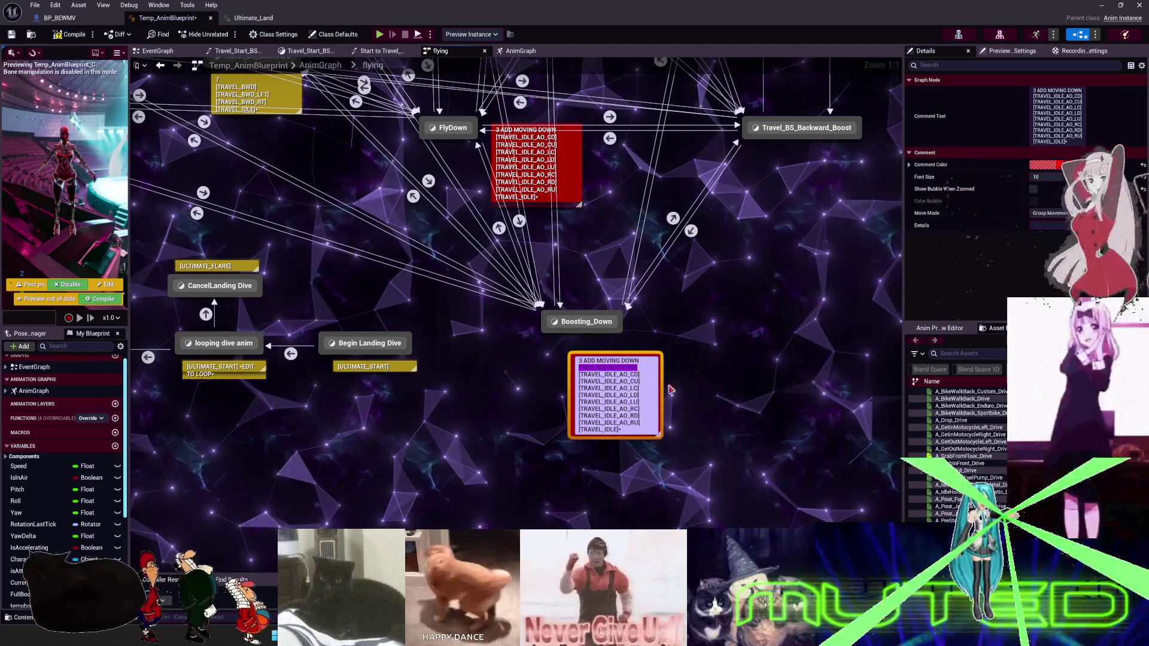
key(Return)
click(1069, 171)
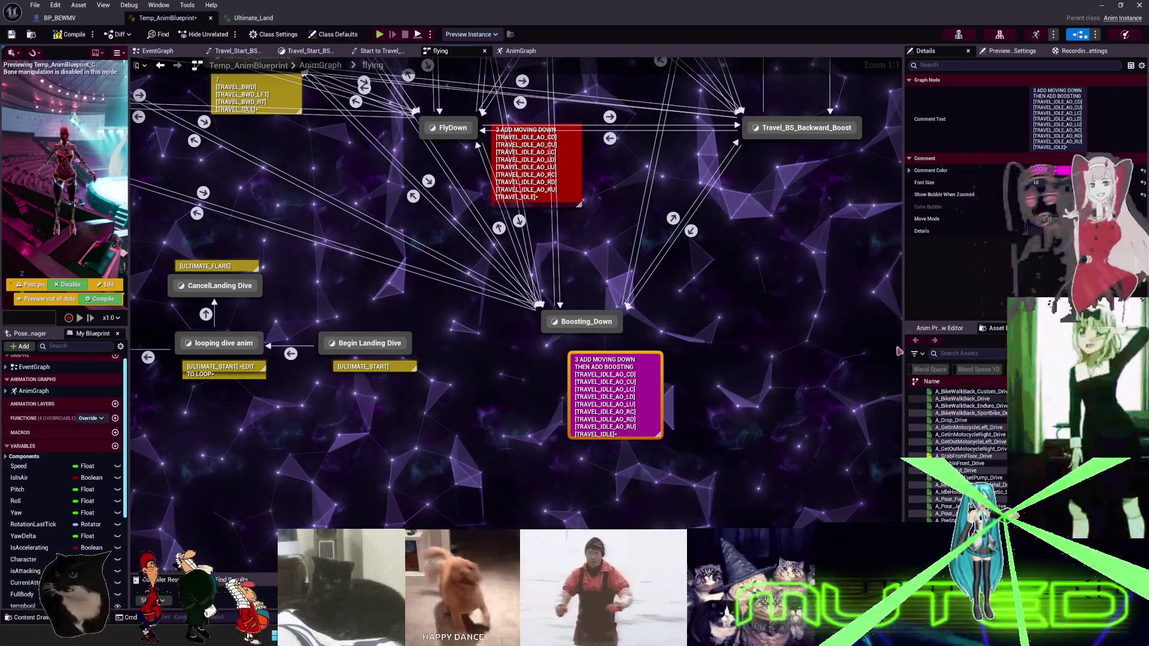
Paste another copy of the comment beside Boosting_UP.
mouse_move(562, 279)
mouse_down()
mouse_move(572, 634)
mouse_move(515, 374)
mouse_up()
key(ctrl+v)
drag(647, 223, 639, 222)
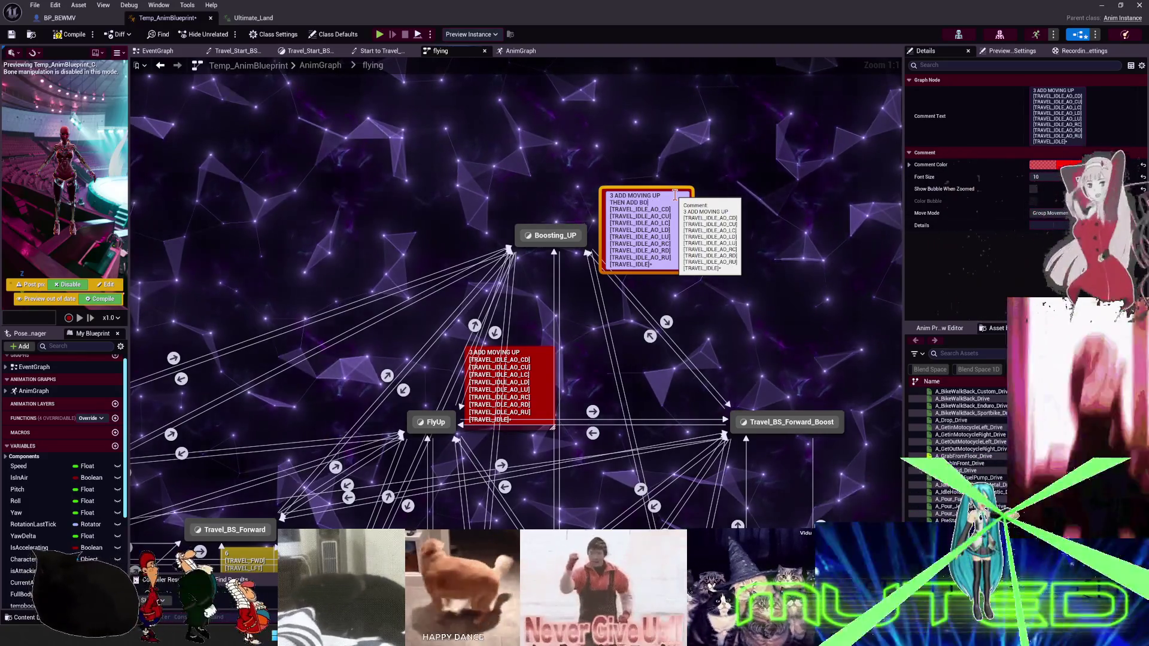
Complete the Boosting_UP note so it reads '3 ADD MOVING UP THEN ADD BOOSTING'.
text(OSTING)
key(Return)
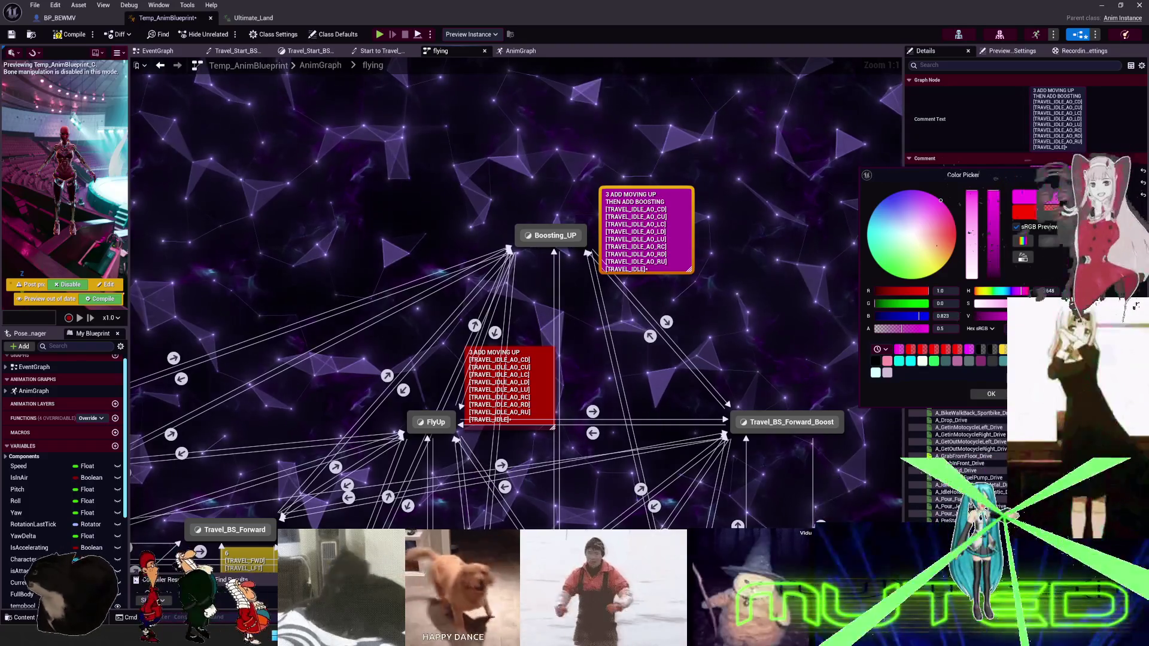
scroll(708, 309, down, 5)
scroll(673, 276, up, 5)
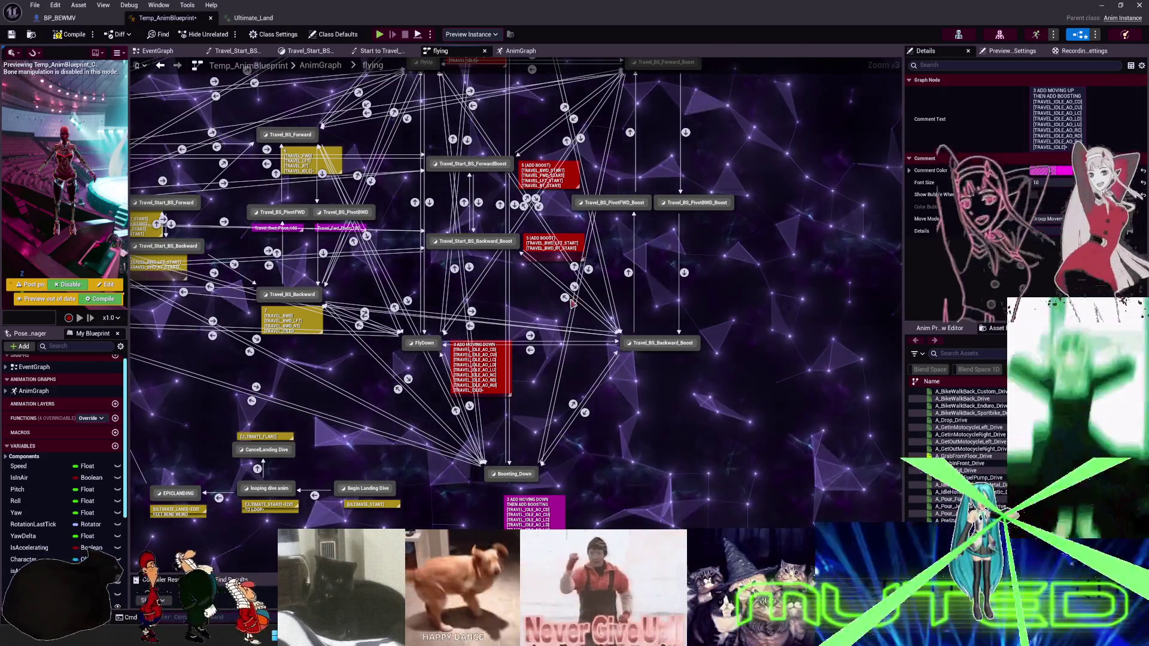
Pan the state machine graph across the Start, Travel_Idle, FlyUp and FlyDown states.
scroll(573, 303, down, 5)
scroll(573, 303, up, 5)
drag(573, 303, 969, 377)
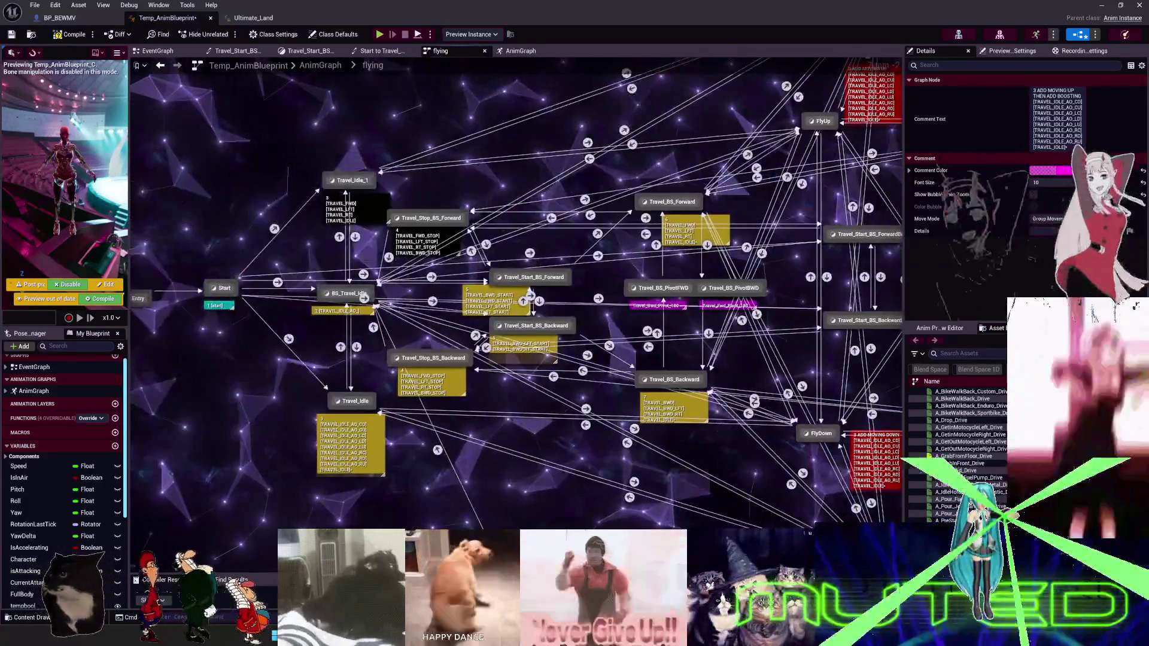
drag(573, 304, 262, 266)
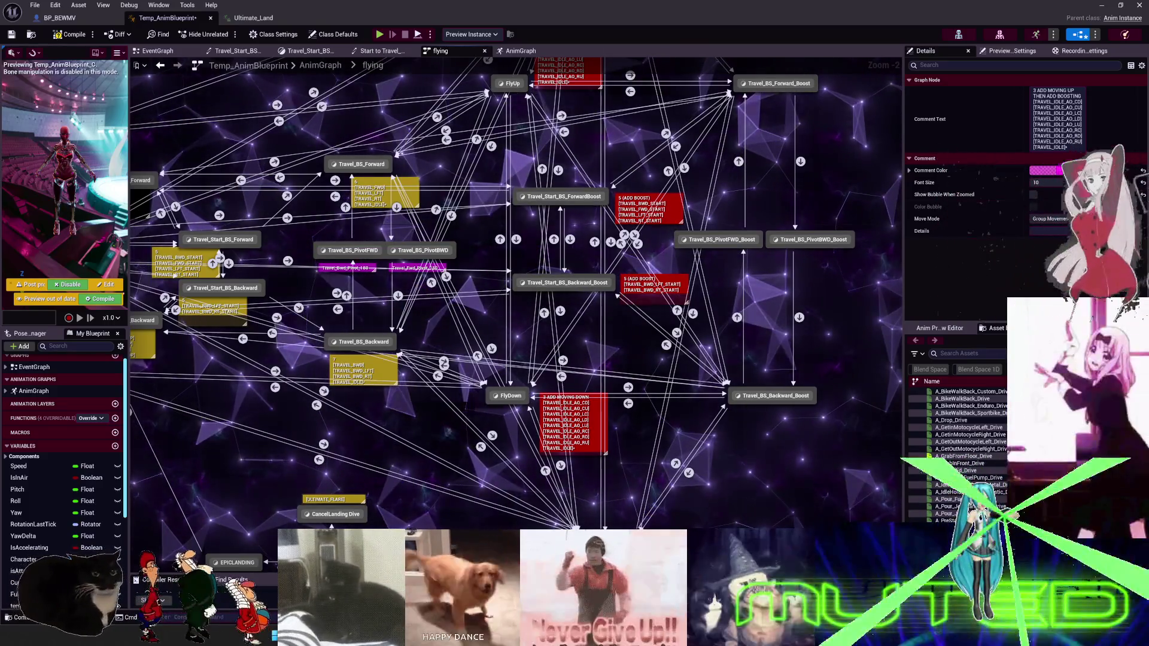
Zoom the graph out and back in, then launch Play-In-Editor with Alt+P.
scroll(657, 316, down, 4)
scroll(657, 316, up, 3)
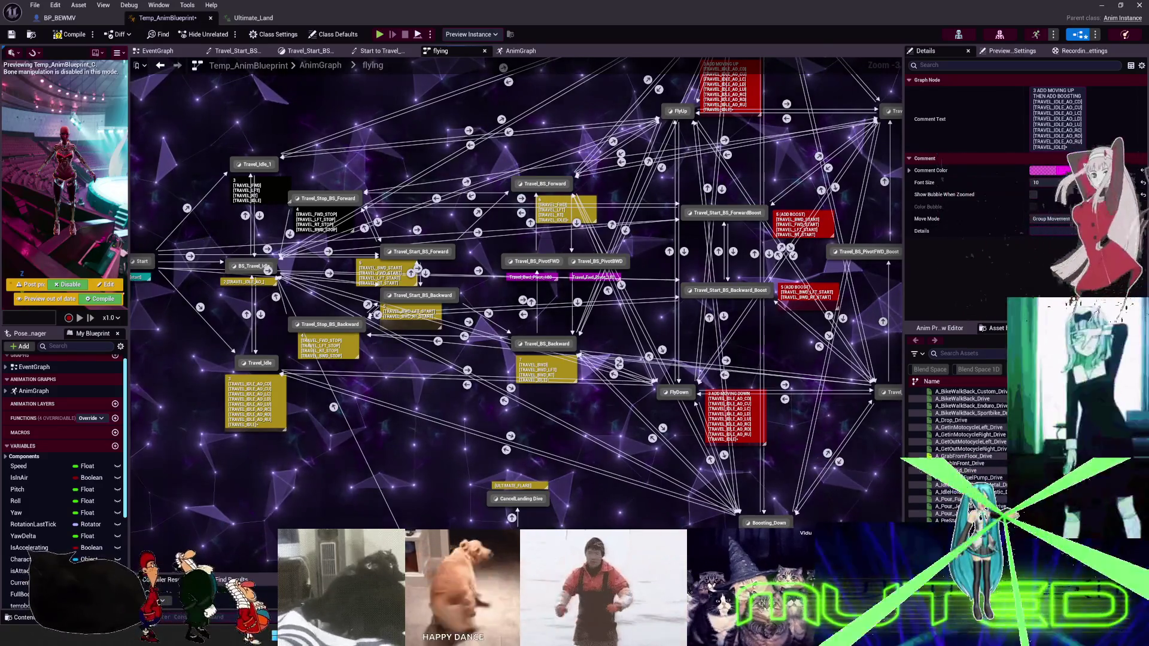
key(alt+p)
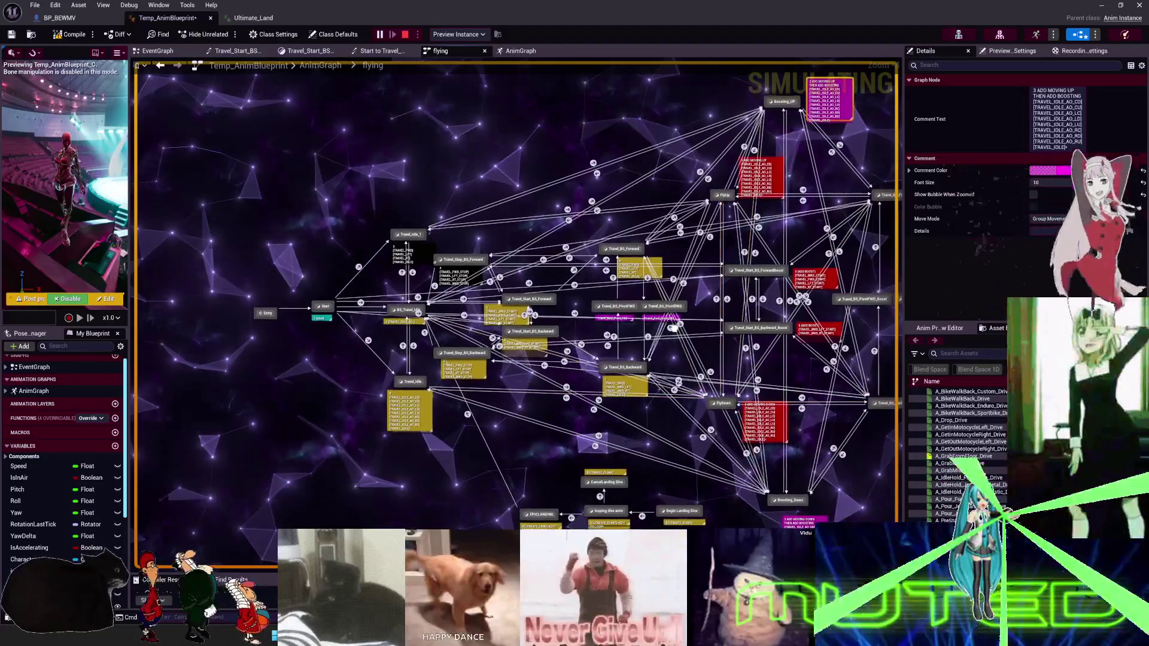
Widen the graph area and debug the spawned character's animation blueprint instance.
drag(905, 273, 1090, 274)
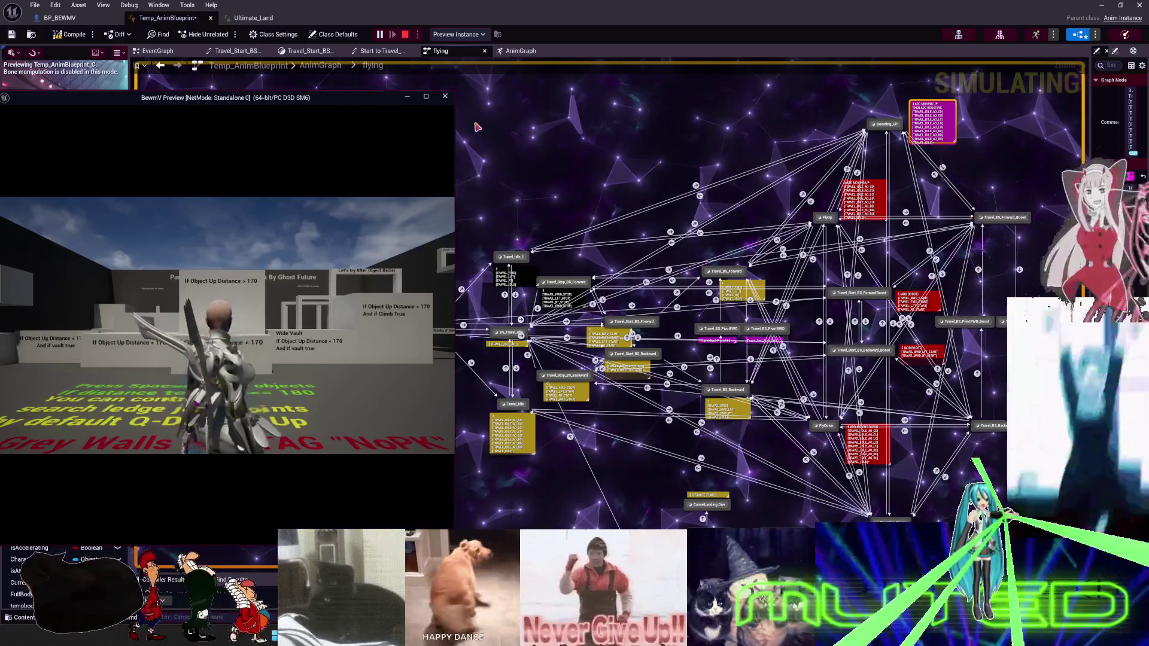
click(467, 35)
click(502, 65)
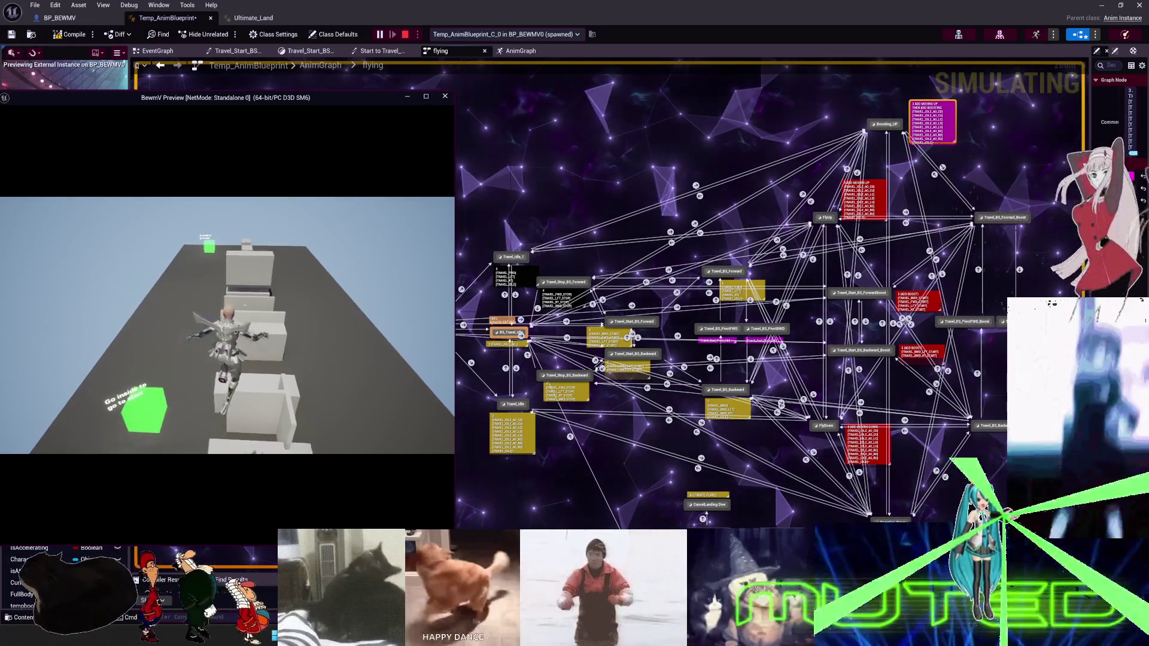
Fly forward with W, trigger the boost with Shift, then stop the session with Esc.
key(w)
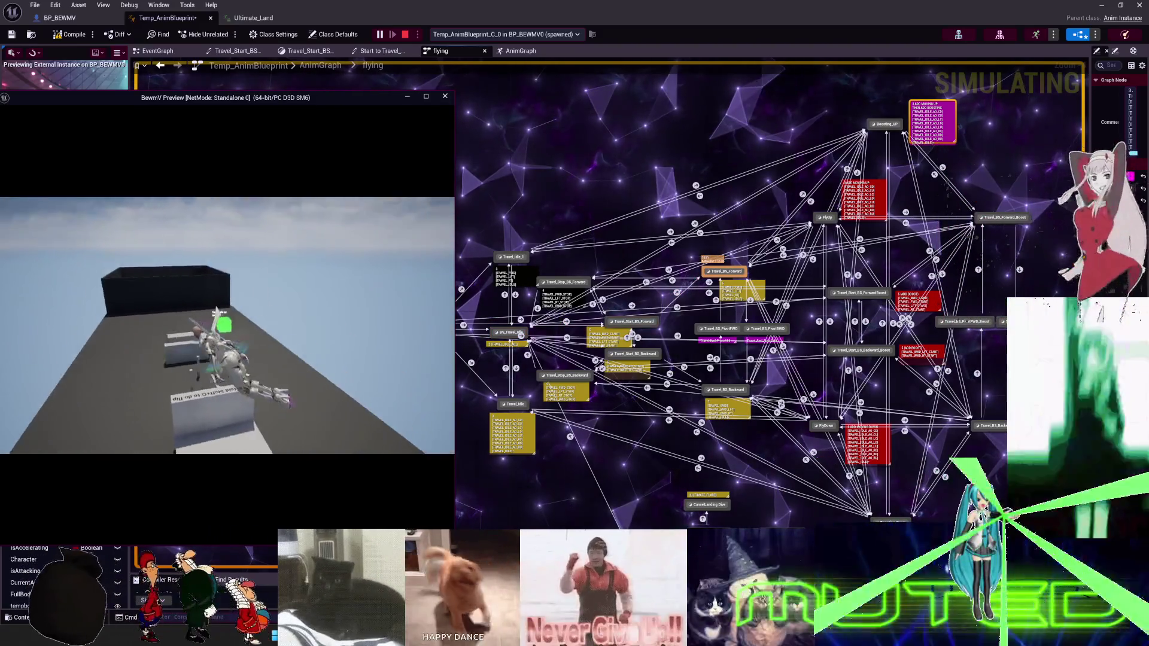
key(shift)
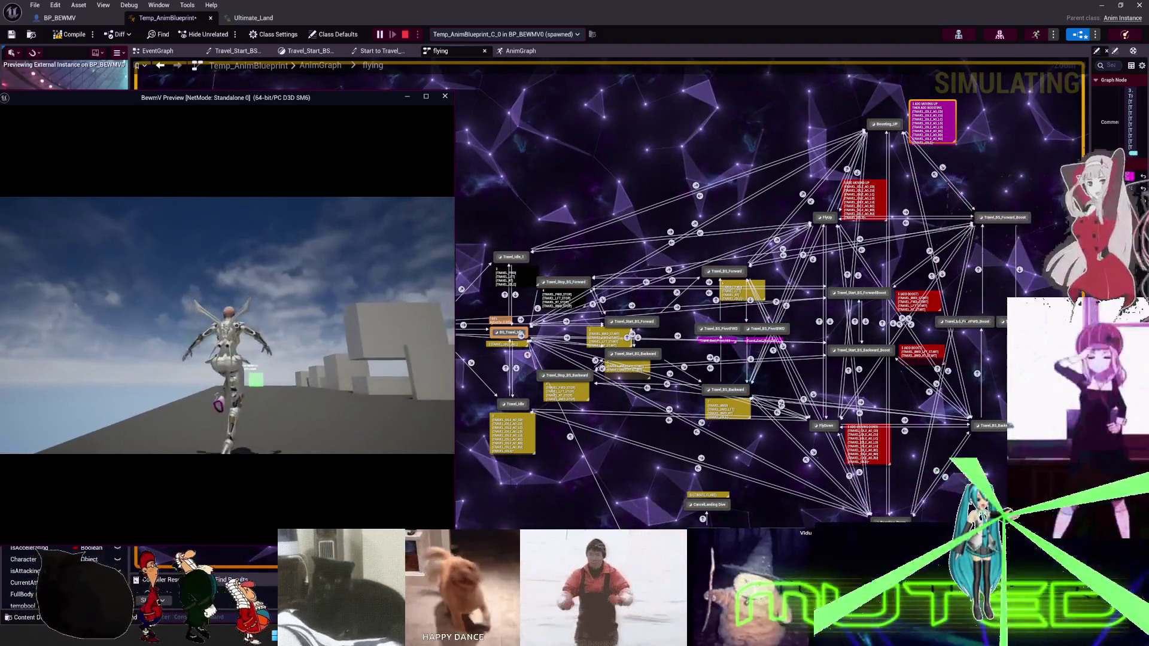
key(Escape)
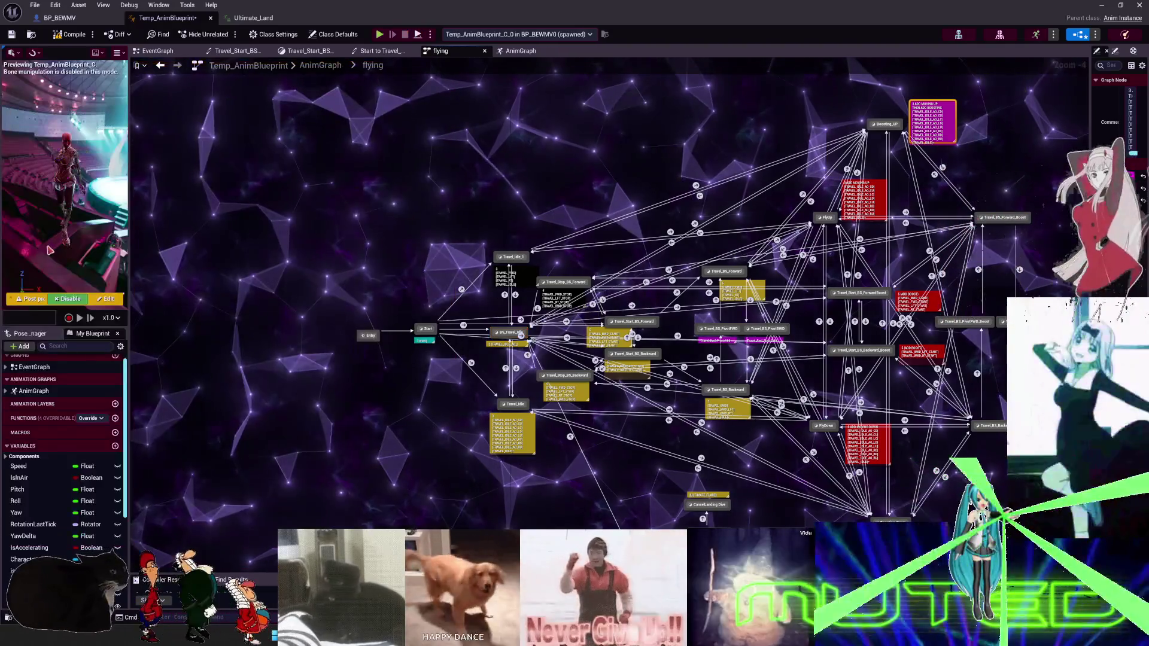
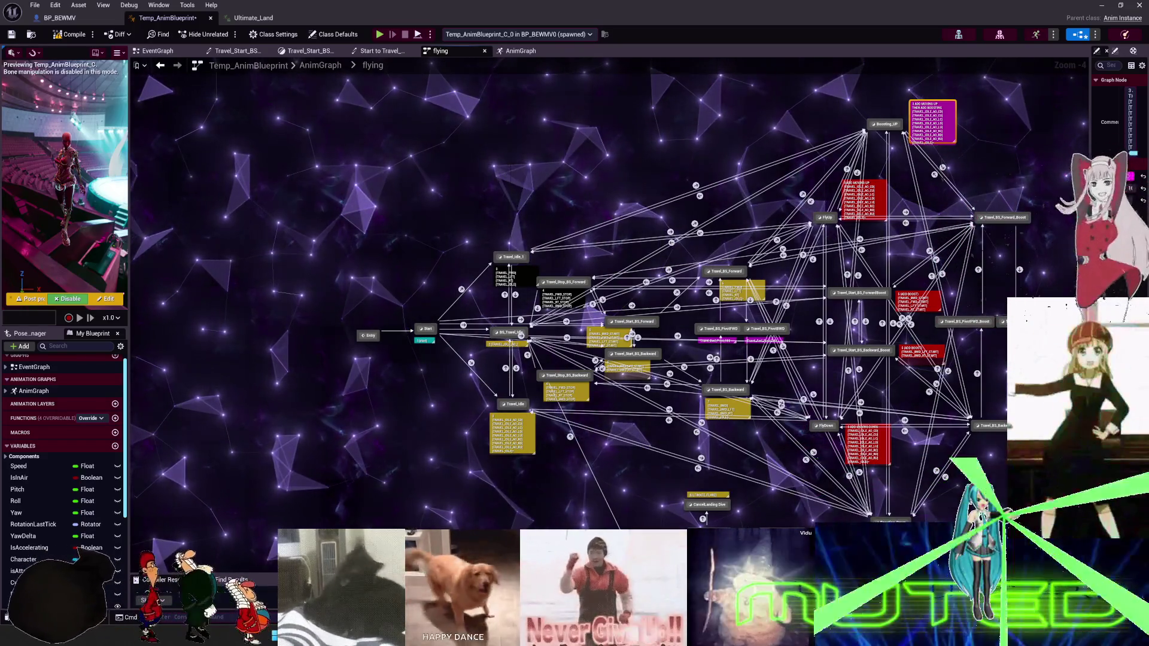
Paste copies of the forward and backward travel comments beside the two boost states.
mouse_move(909, 150)
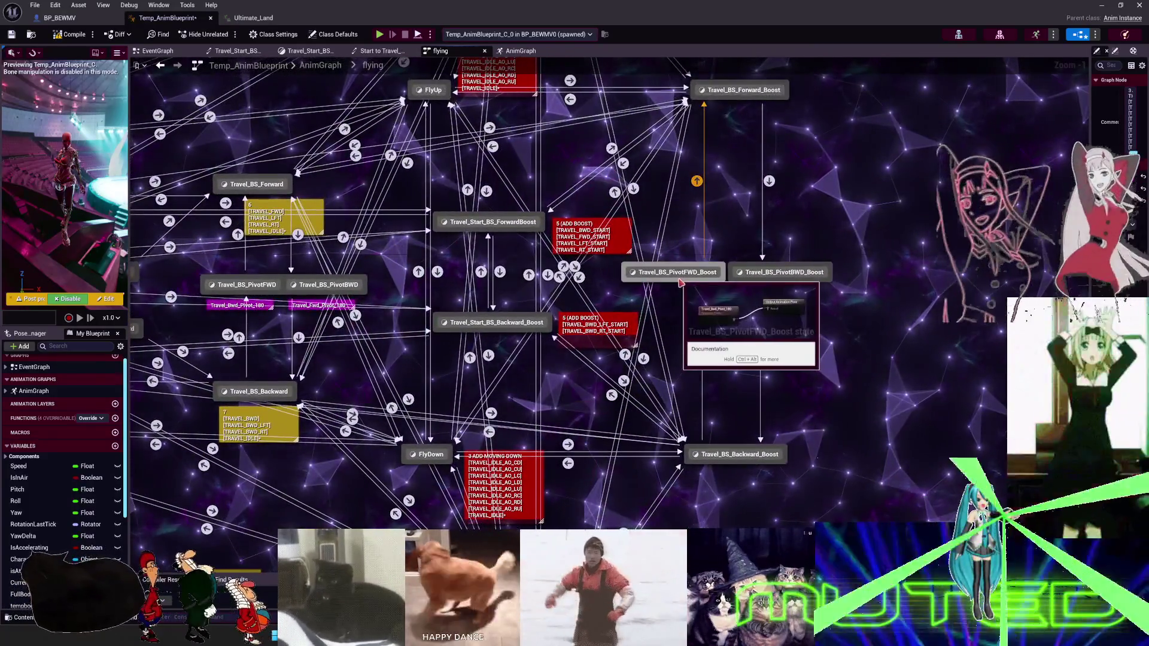
drag(706, 201, 747, 285)
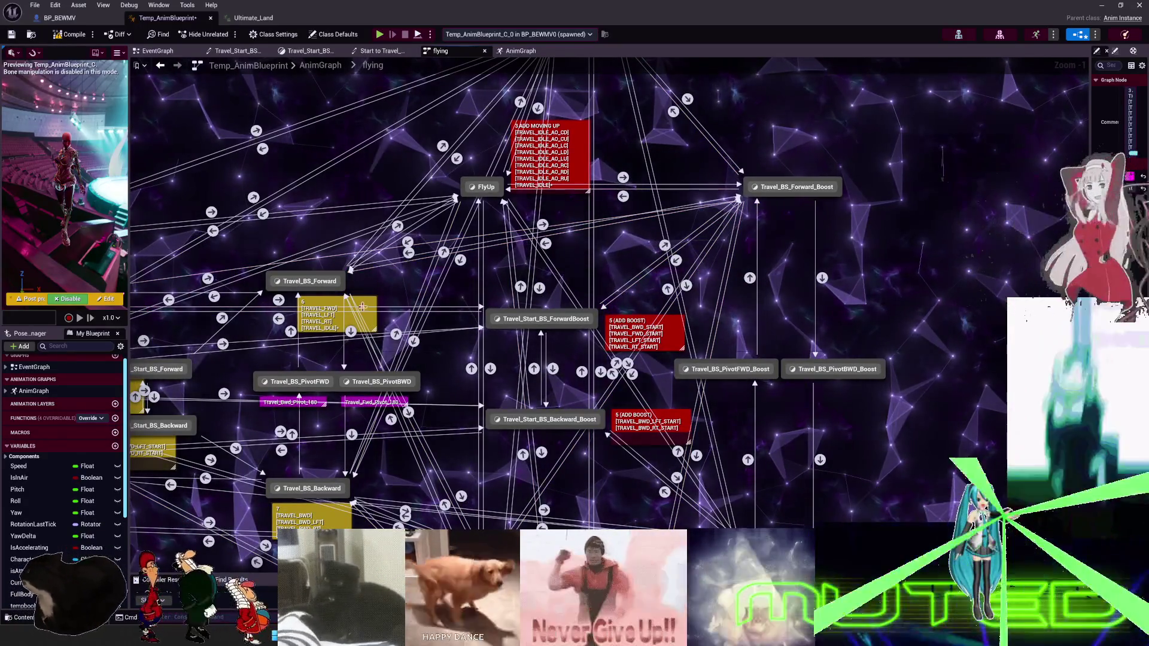
key(ctrl+v)
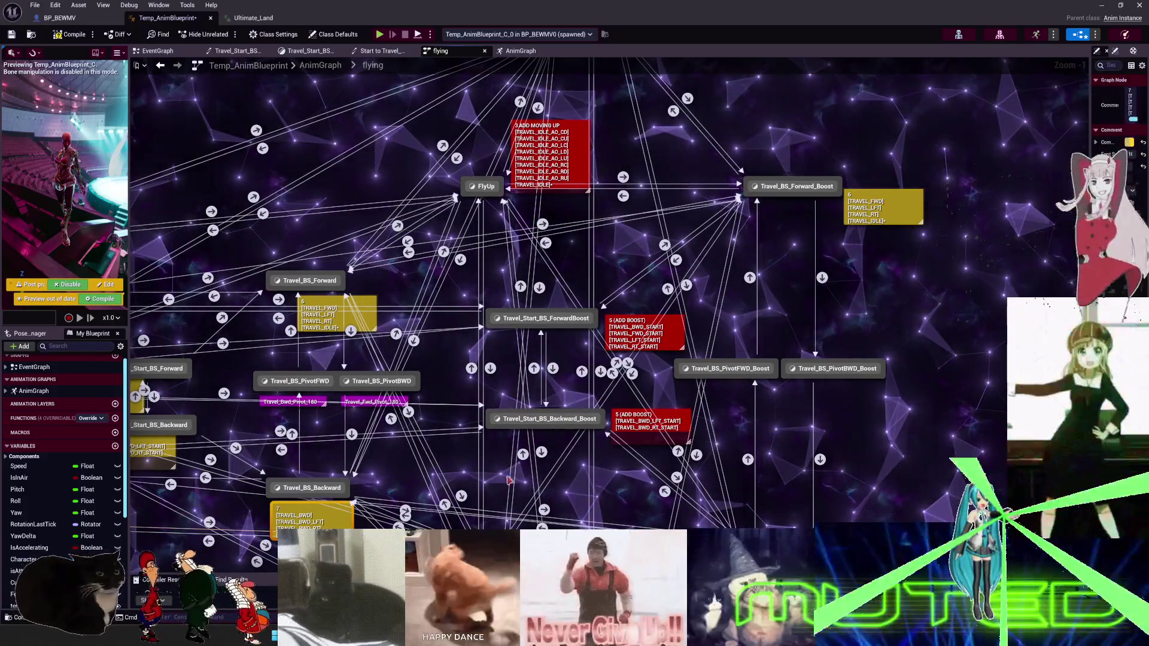
key(ctrl+v)
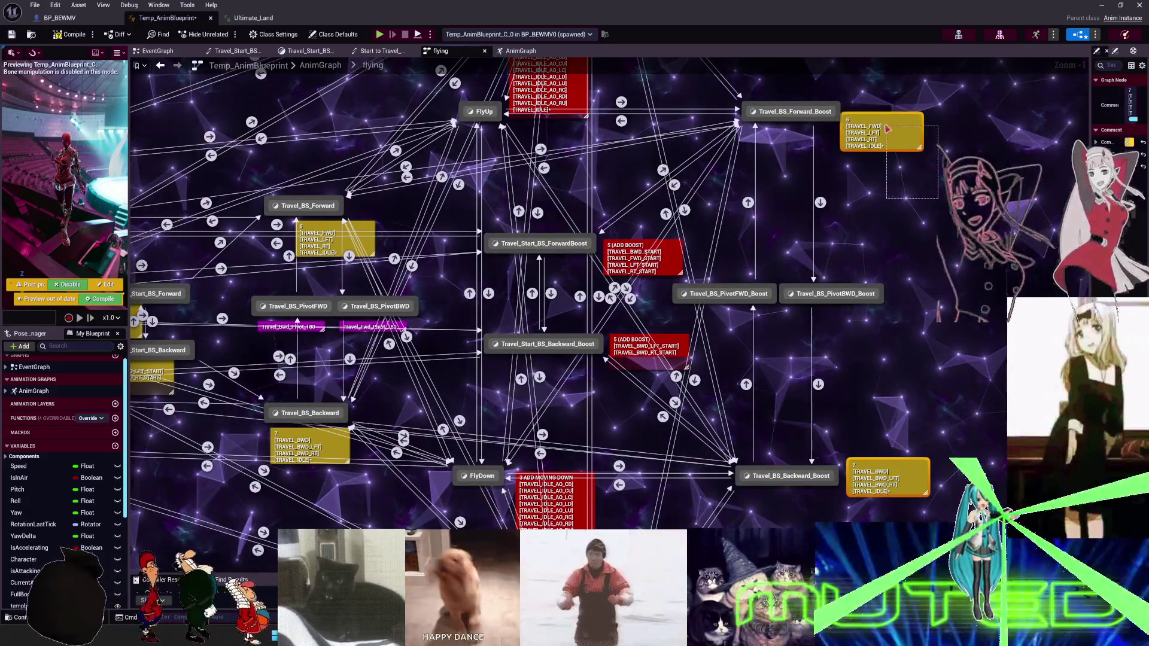
Colour the two new comment boxes magenta and go up to the top-level AnimGraph.
click(1130, 91)
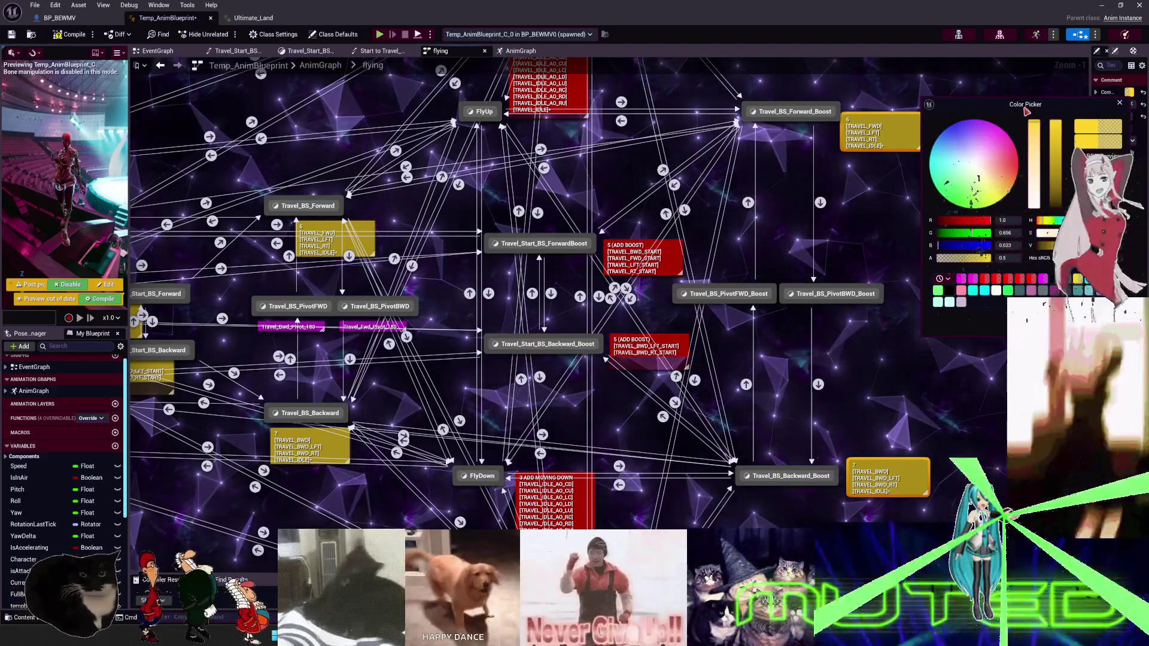
drag(1009, 143, 1013, 142)
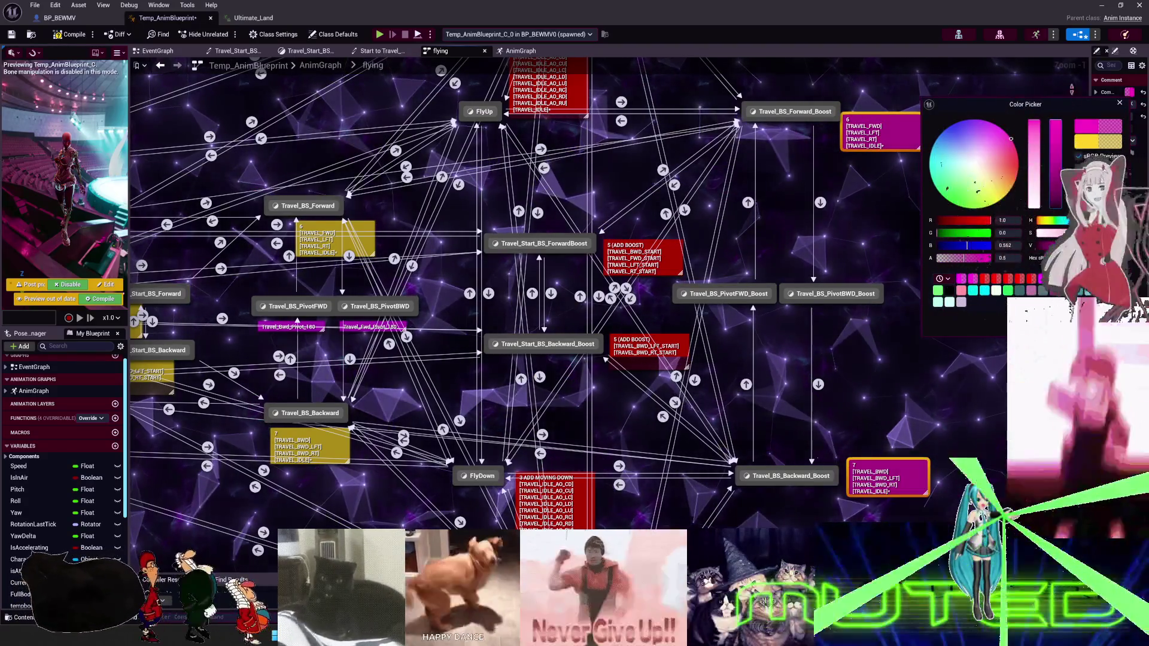
drag(862, 264, 747, 316)
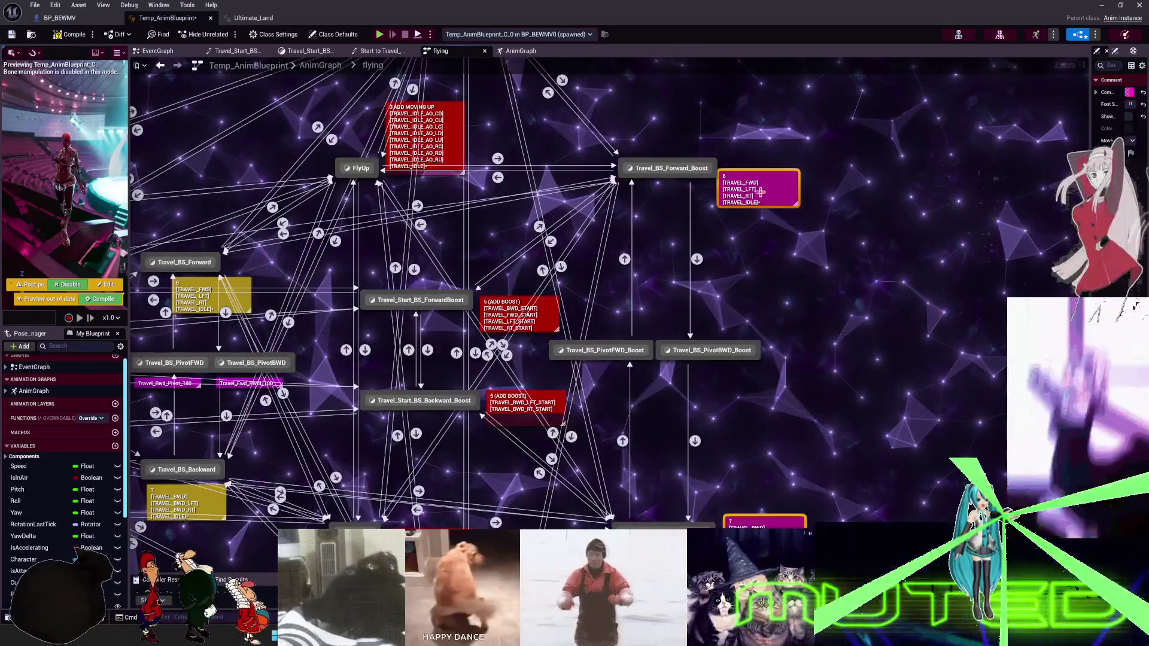
click(759, 190)
key(alt+Left)
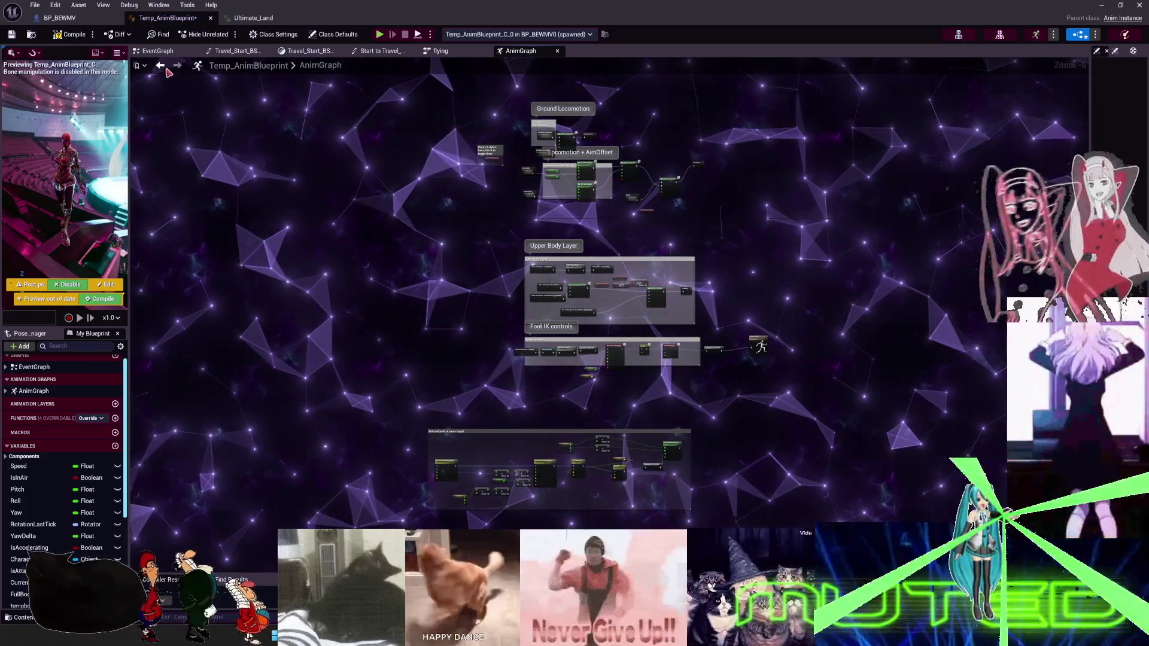
Back in the flying graph, title the magenta Travel_BS_Forward_Boost comment •EDIT WITH BOOST•, undoing a stray paste.
key(alt+Right)
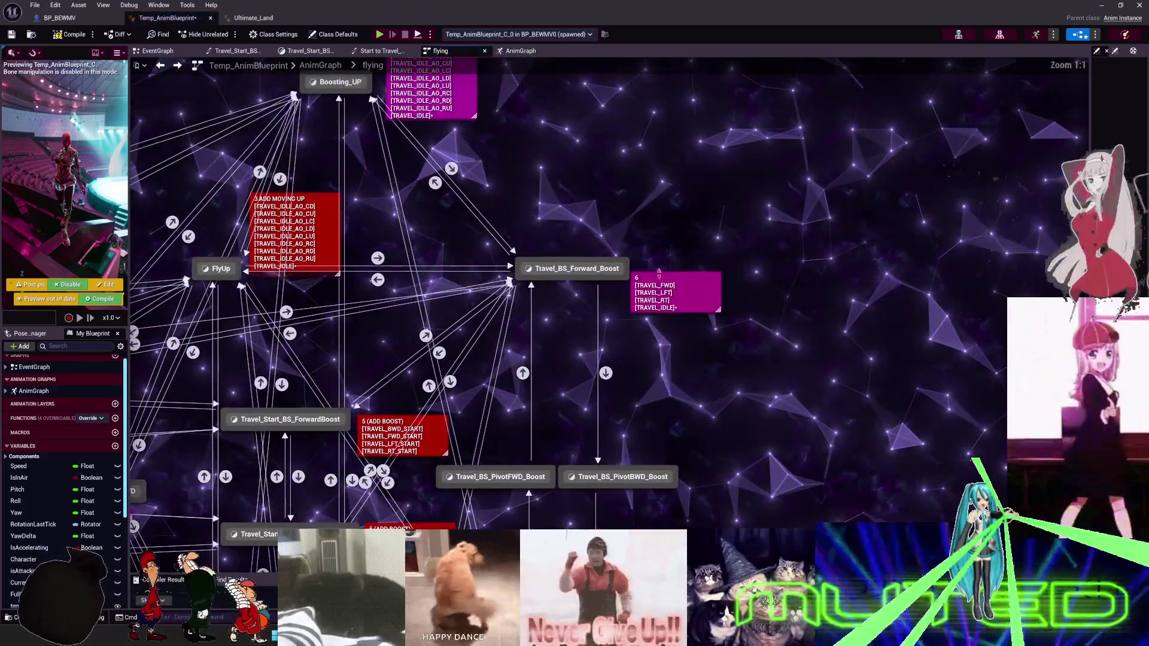
double_click(657, 283)
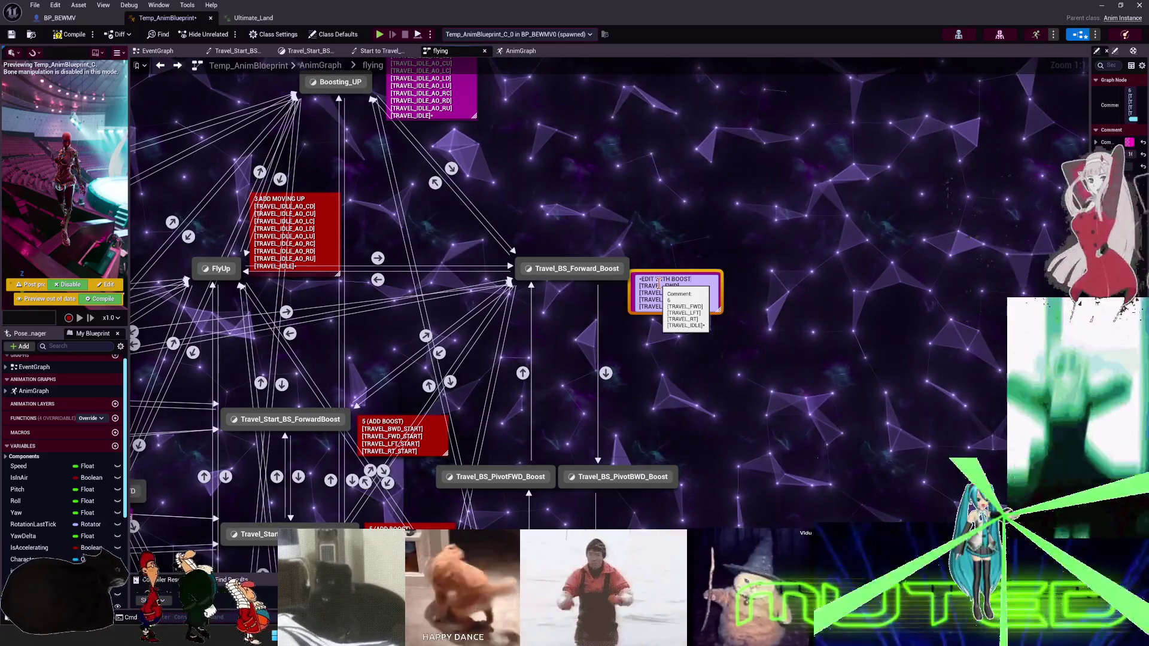
key(ctrl+v)
click(798, 408)
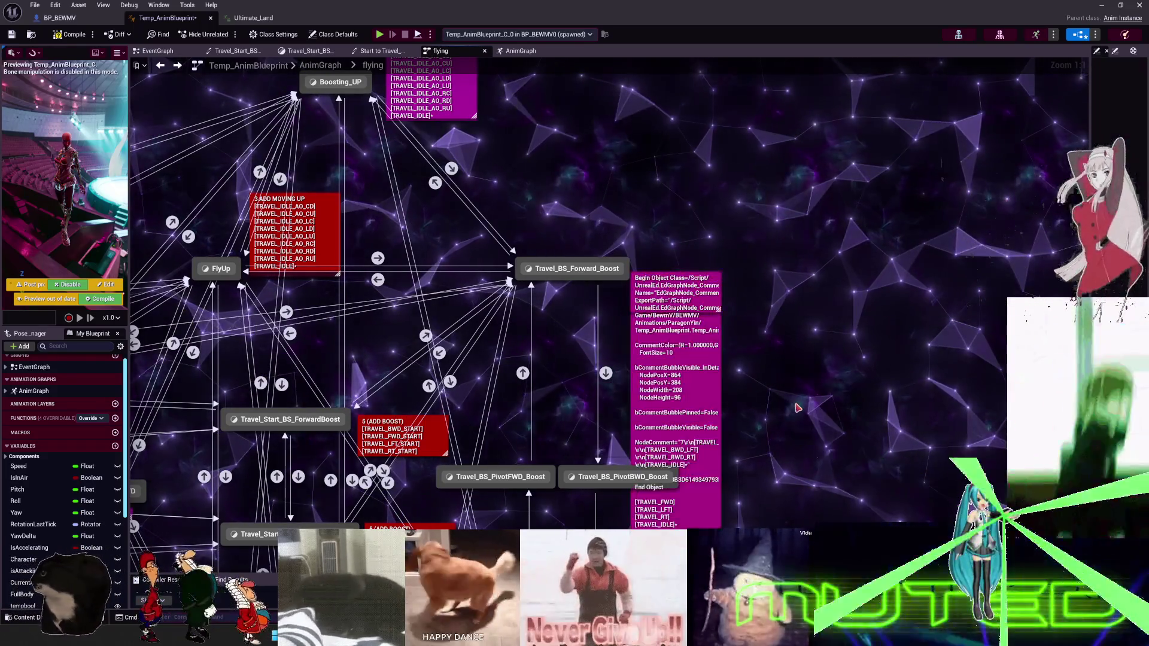
key(ctrl+z)
click(668, 280)
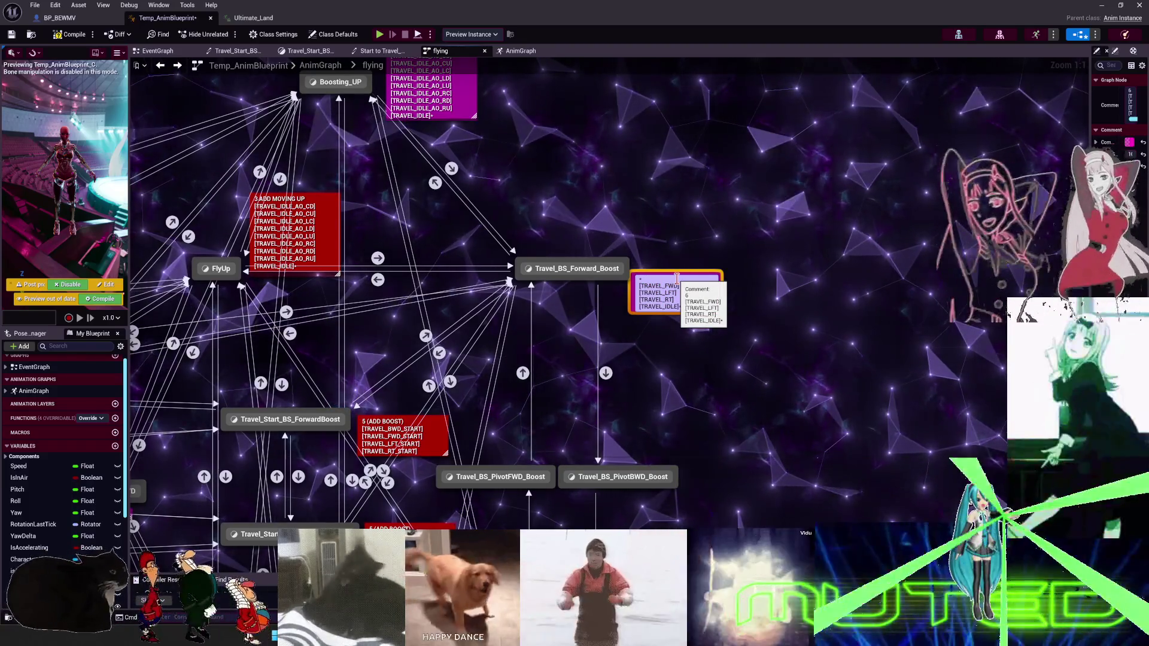
text(H BO)
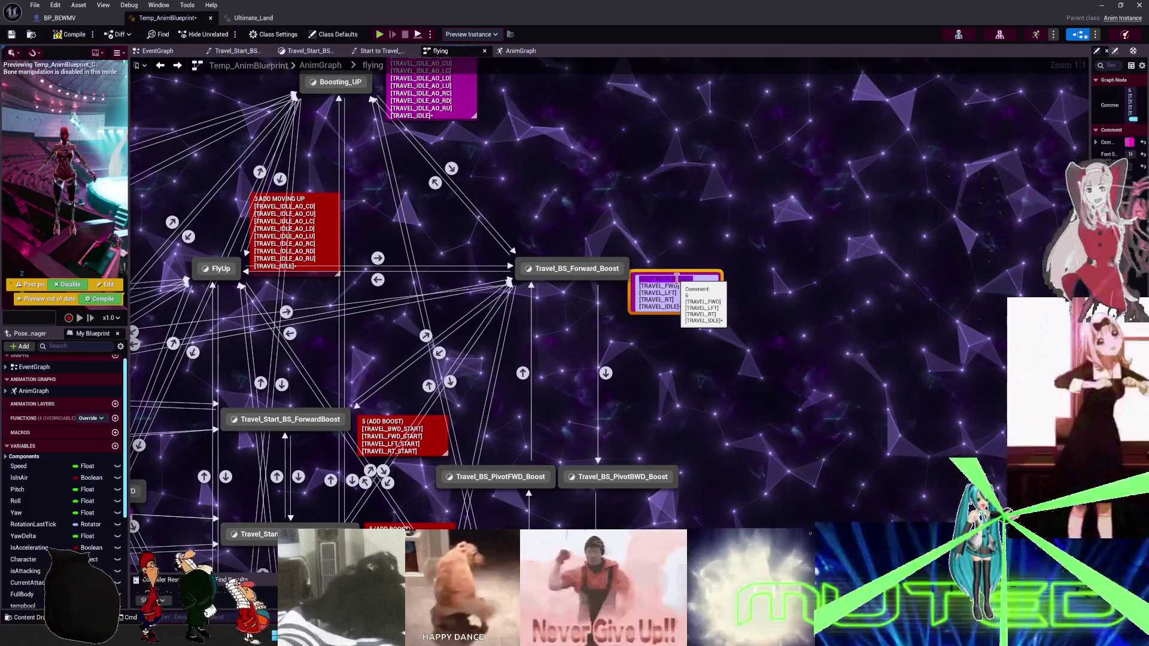
Copy the Travel_Bwd_Pivot_180 and Travel_Fwd_Pivot_180 comments under PivotFWD_Boost and PivotBWD_Boost.
scroll(691, 394, down, 5)
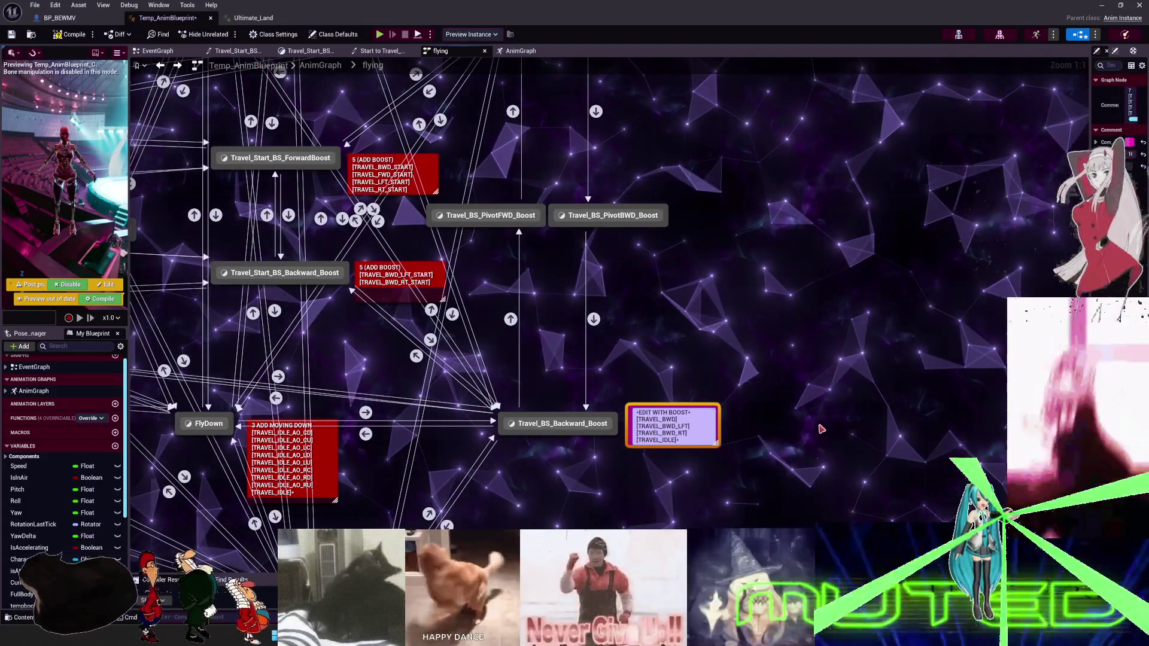
scroll(754, 421, up, 3)
scroll(754, 420, down, 2)
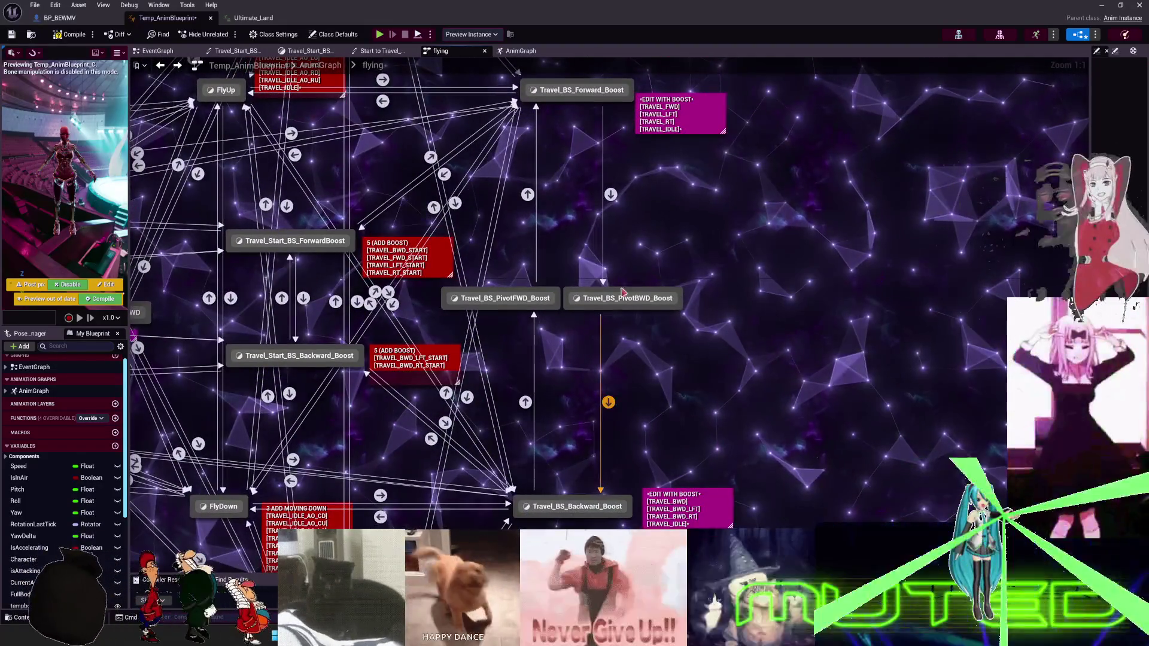
scroll(907, 278, left, 6)
scroll(907, 278, down, 1)
scroll(907, 278, right, 1)
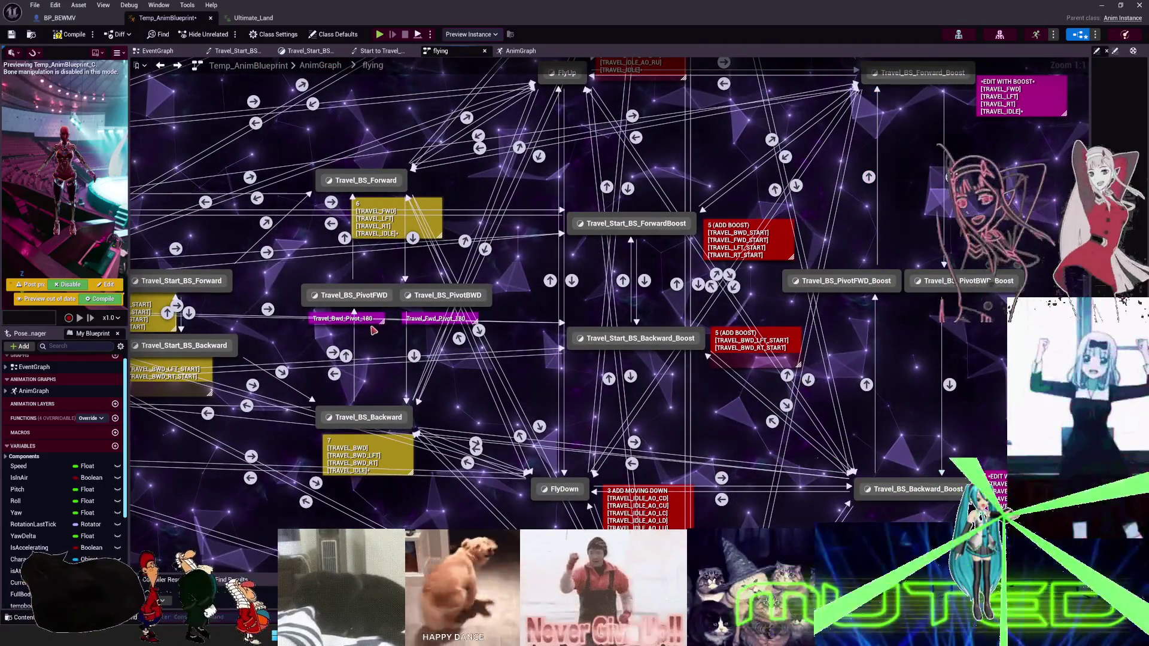
drag(374, 326, 795, 343)
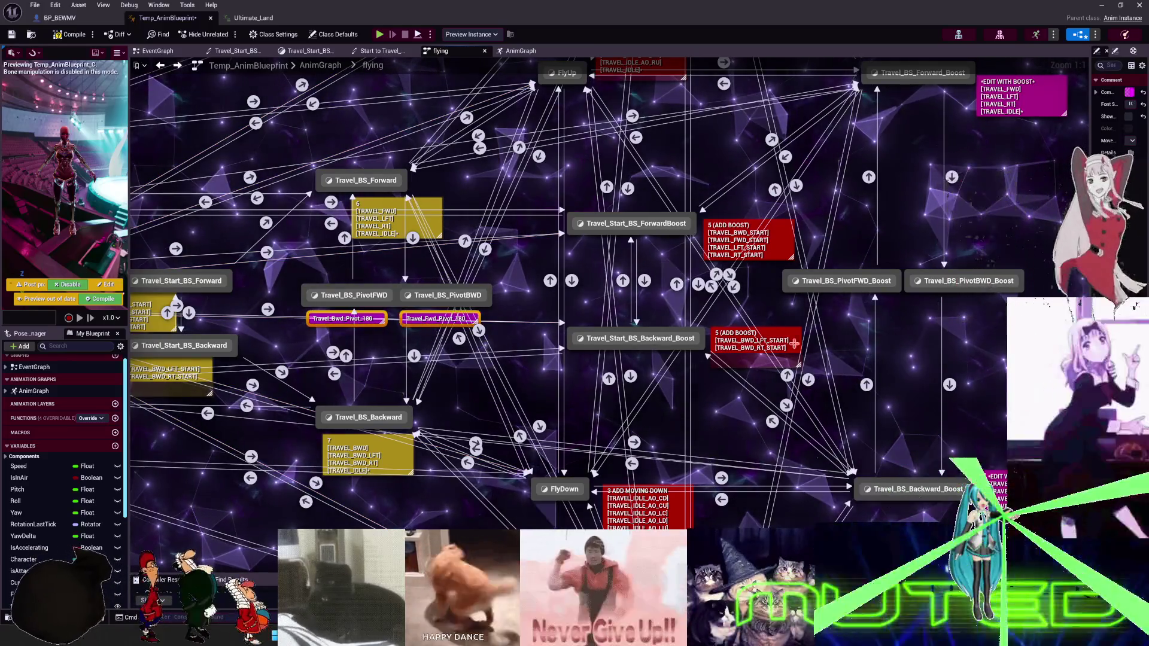
scroll(989, 339, right, 2)
key(ctrl+c)
key(ctrl+v)
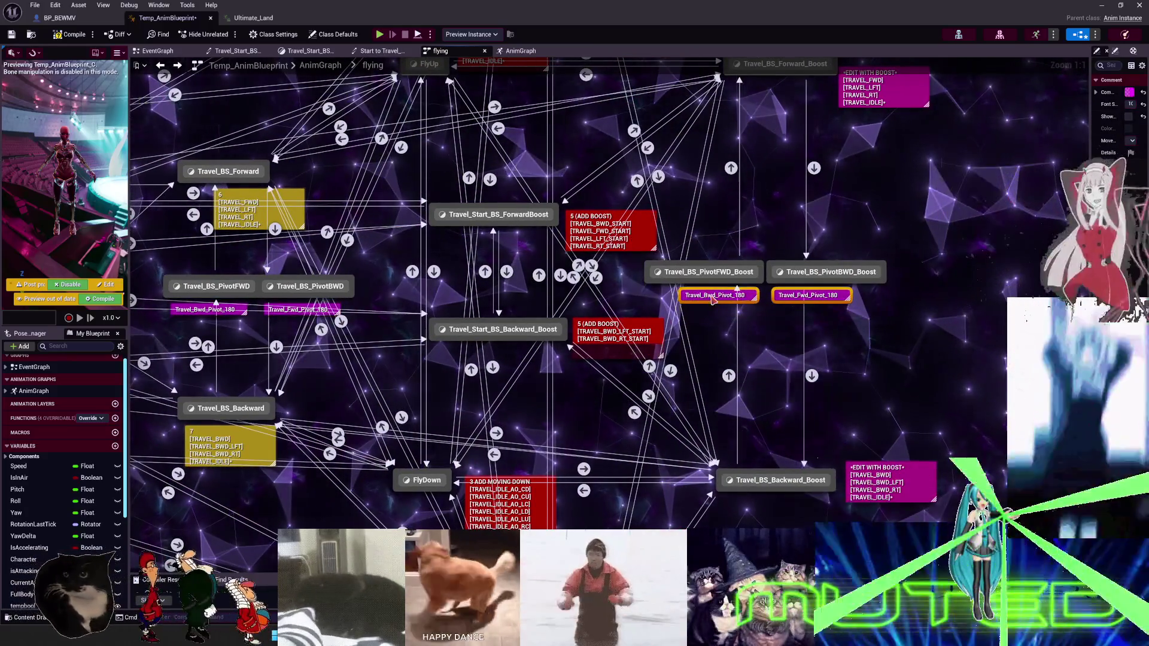
click(320, 65)
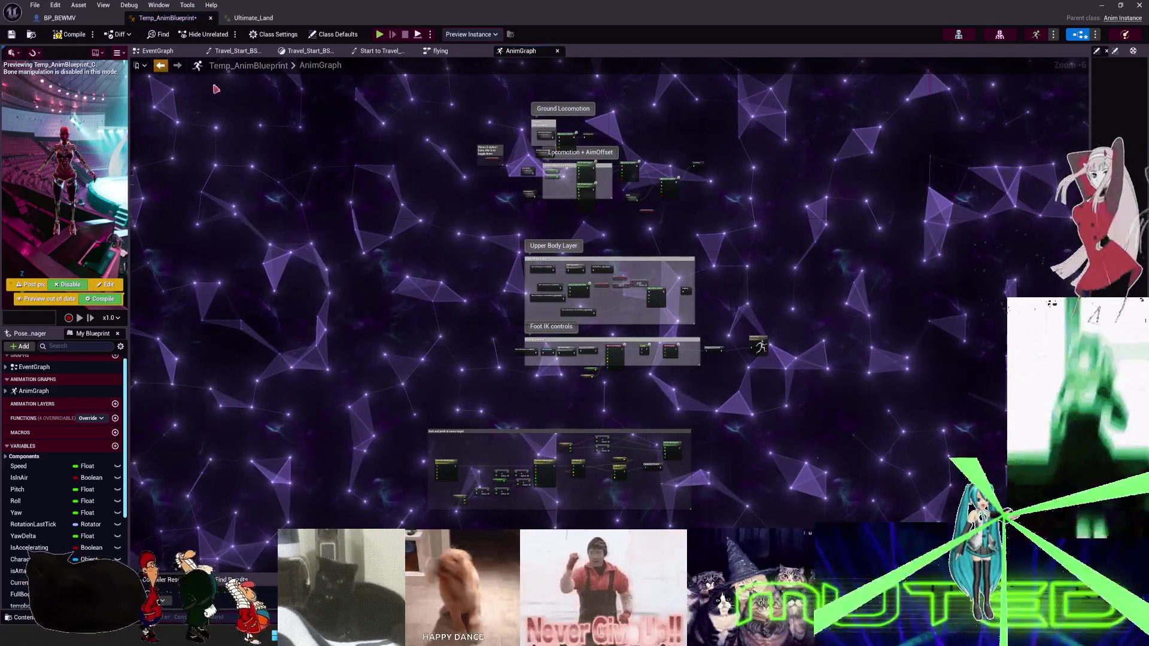
Add an •EDIT WITH BOOST• line to the pasted Travel_Bwd_Pivot_180 and backward boost comments.
click(440, 51)
double_click(702, 294)
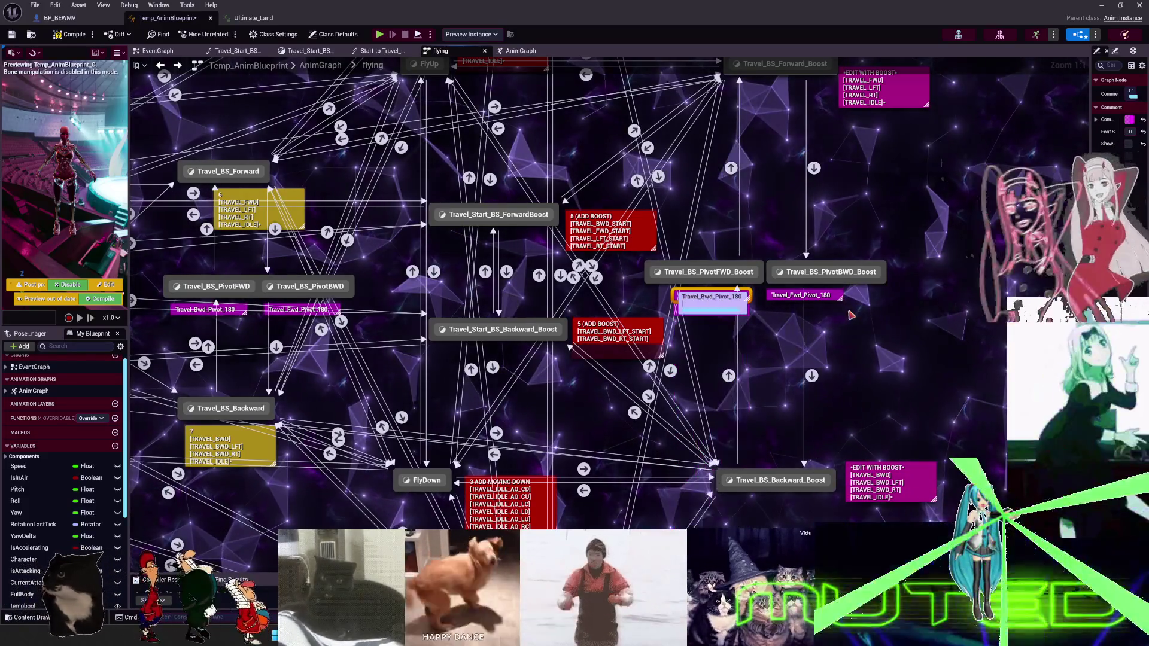
click(936, 453)
double_click(877, 467)
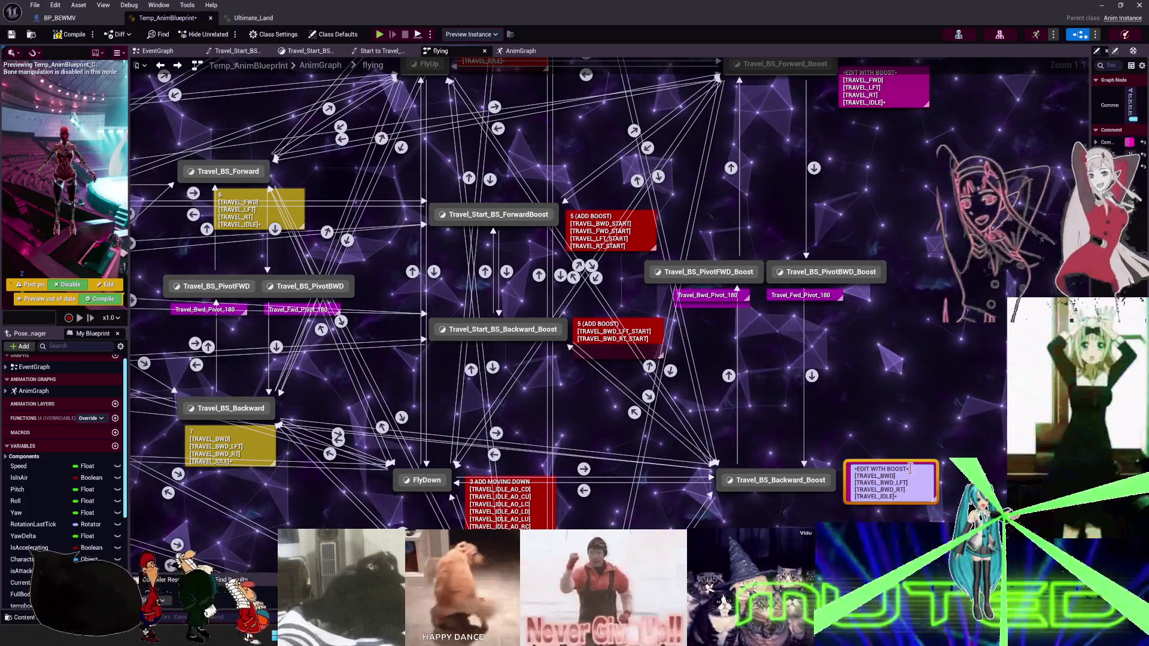
click(709, 296)
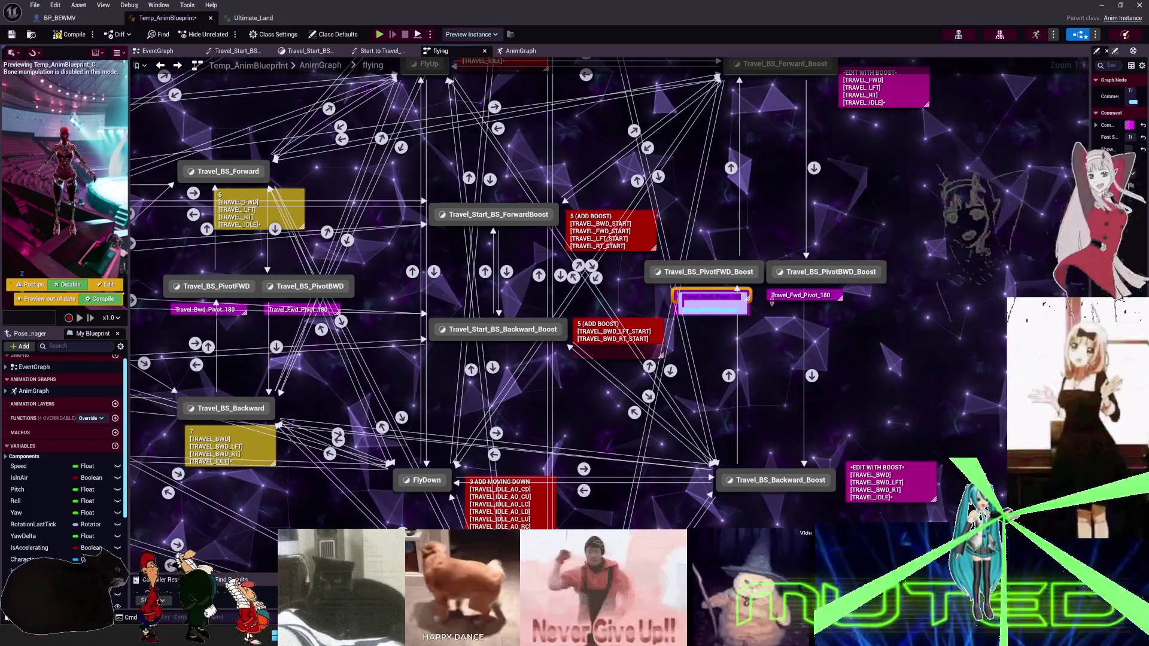
Paste the •EDIT WITH BOOST• line into the Travel_Fwd_Pivot_180 comment title as well.
double_click(837, 297)
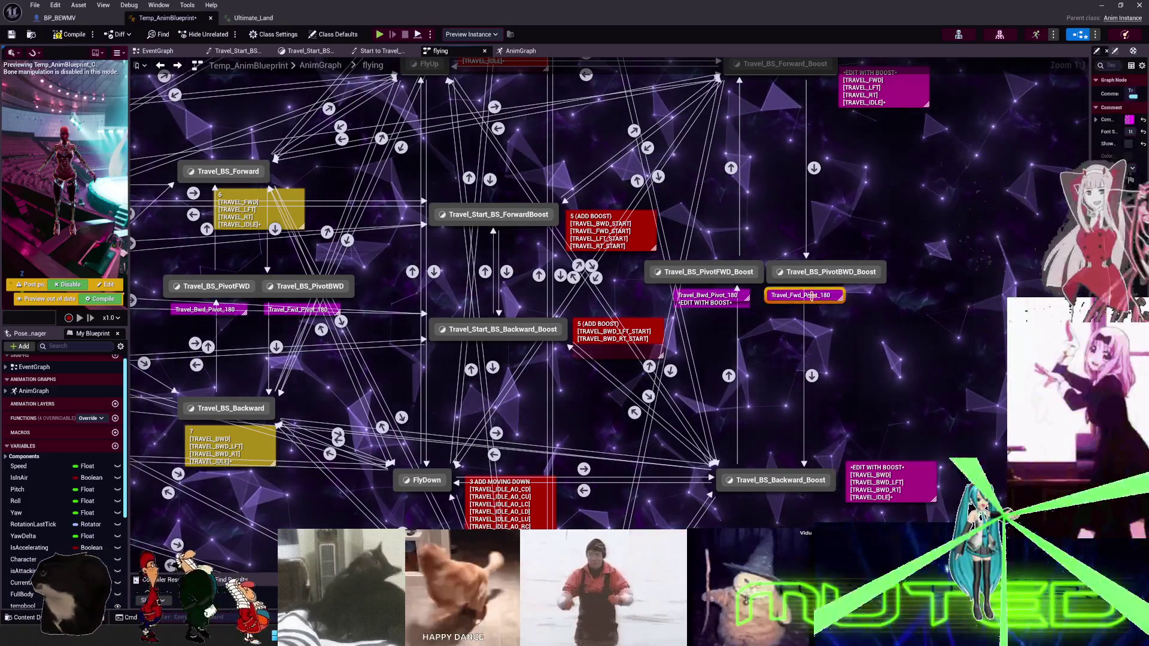
key(Home)
key(ctrl+v)
click(956, 333)
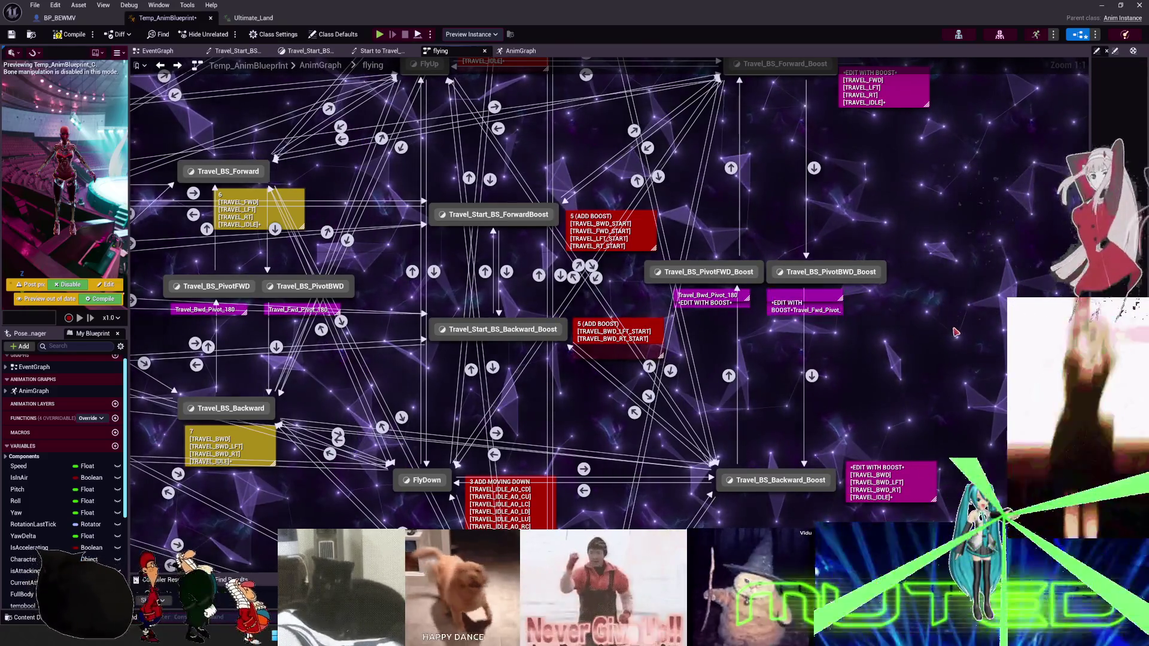
double_click(833, 297)
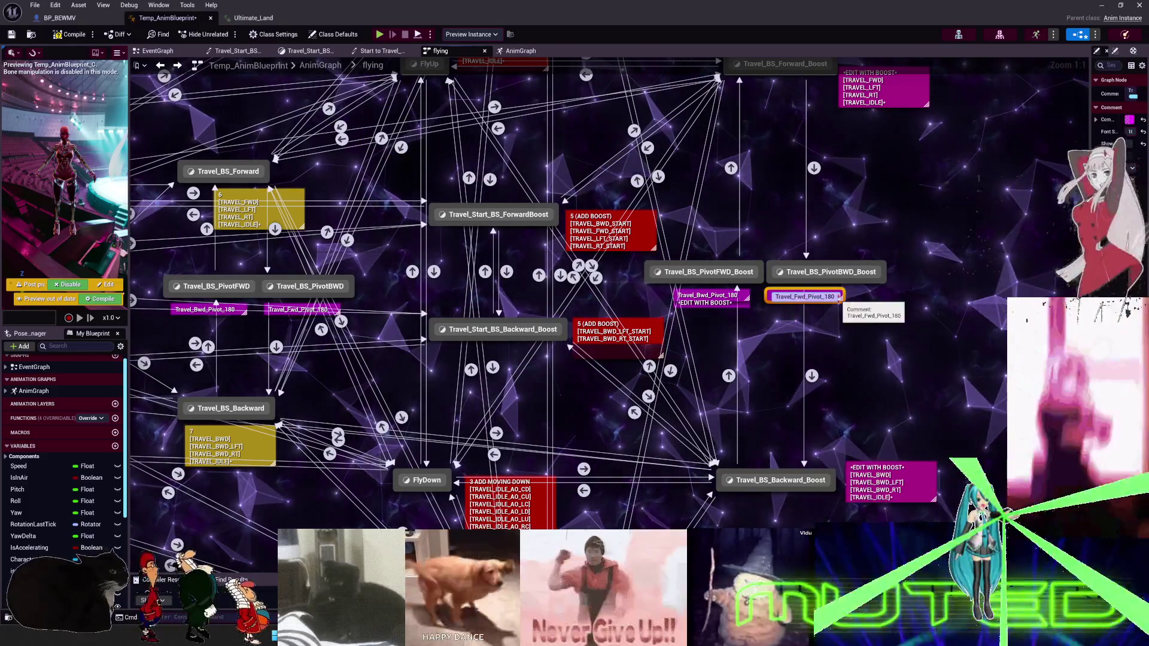
click(927, 306)
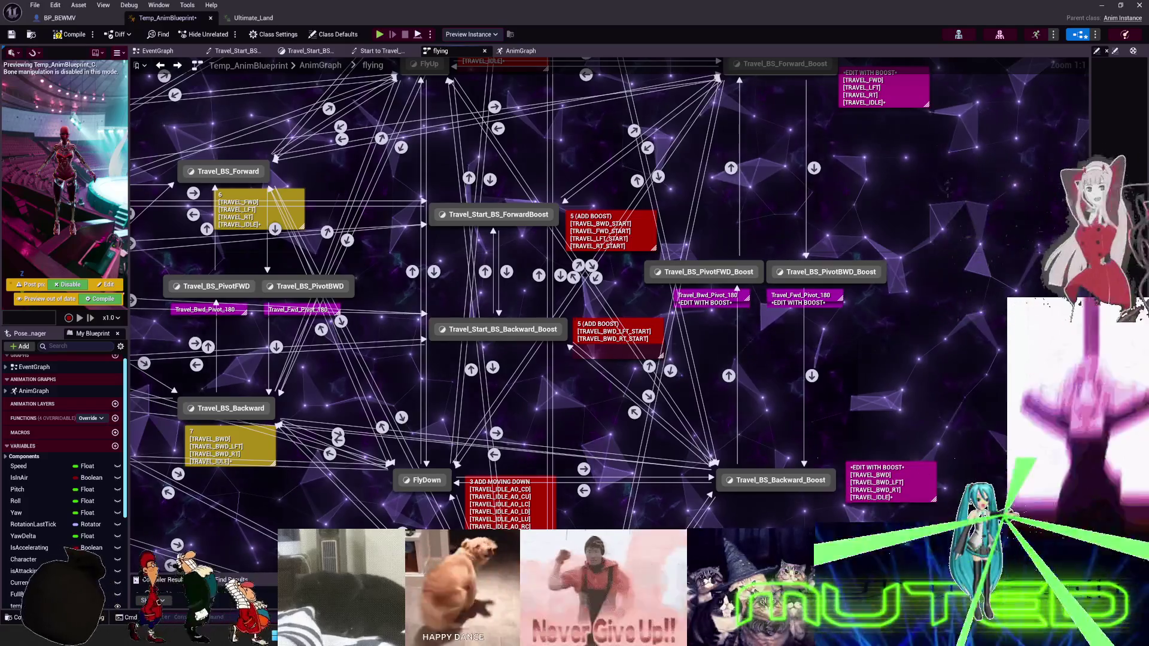
Zoom and pan across the flying state machine to review the magenta EDIT WITH BOOST comments.
scroll(691, 280, down, 5)
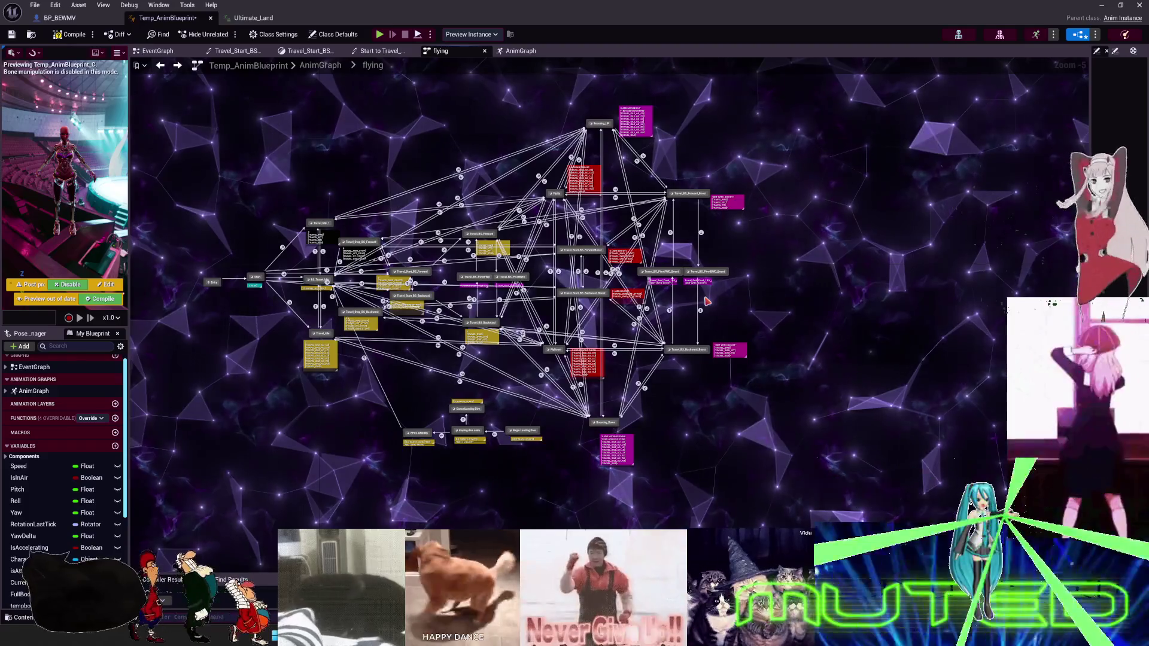
scroll(740, 305, up, 4)
drag(663, 155, 668, 319)
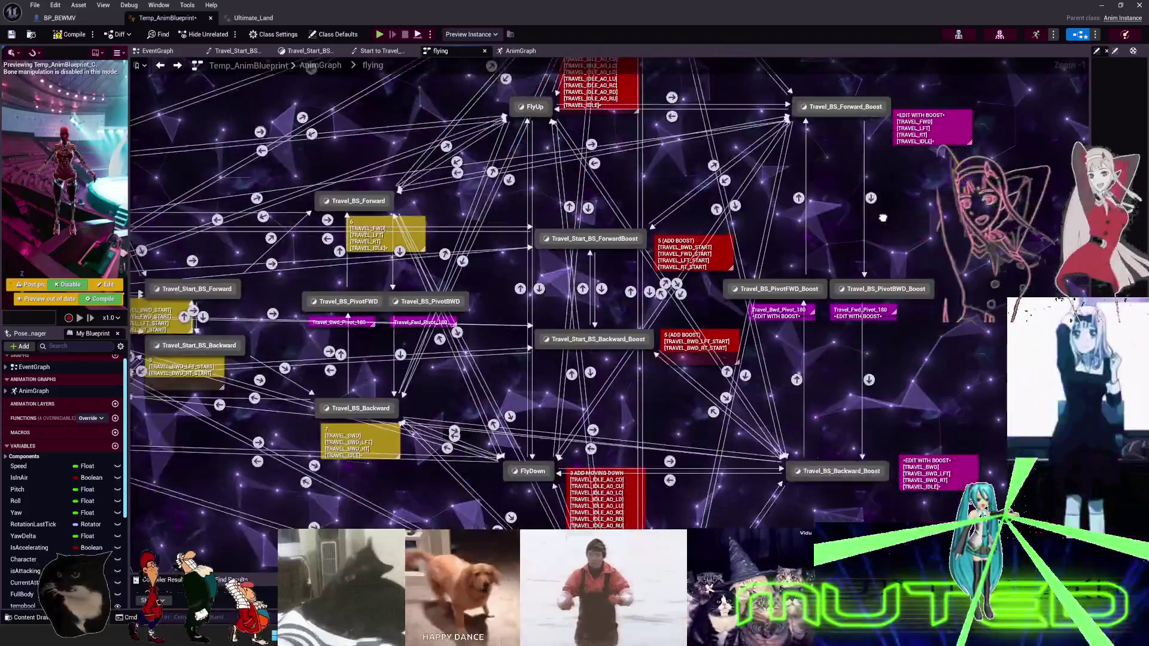
drag(882, 218, 889, 155)
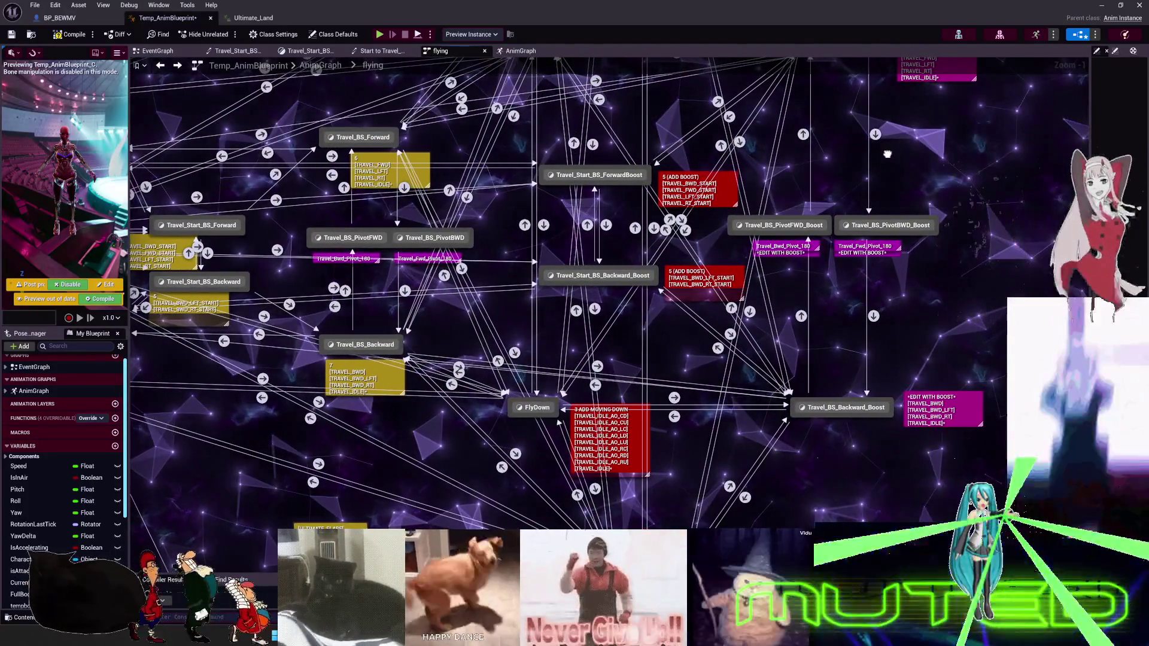
scroll(593, 226, down, 2)
mouse_move(598, 272)
mouse_down()
mouse_move(794, 254)
mouse_move(764, 315)
mouse_up()
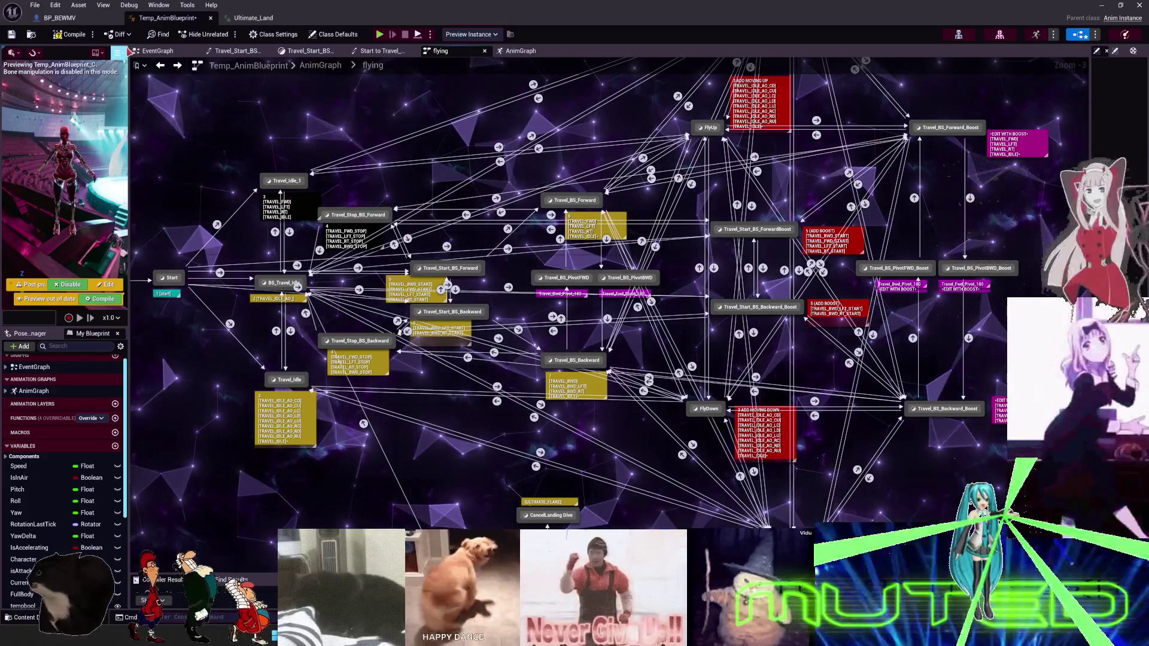
Compile the animation blueprint and close the Ultimate_Land animation.
click(71, 34)
click(257, 18)
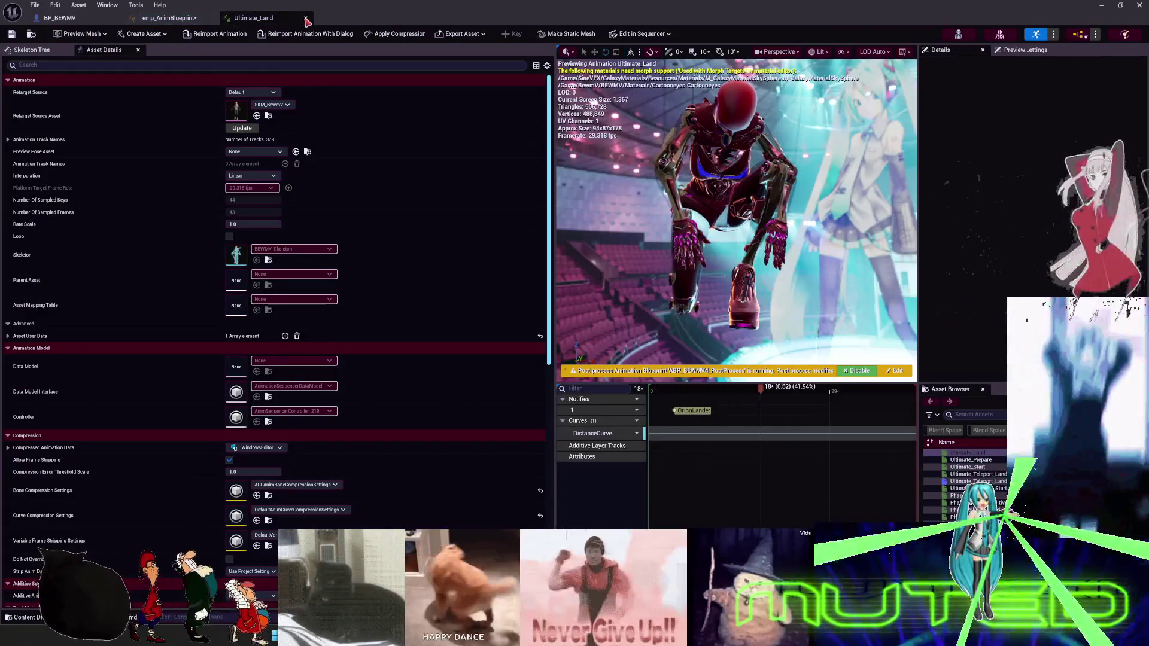
click(306, 21)
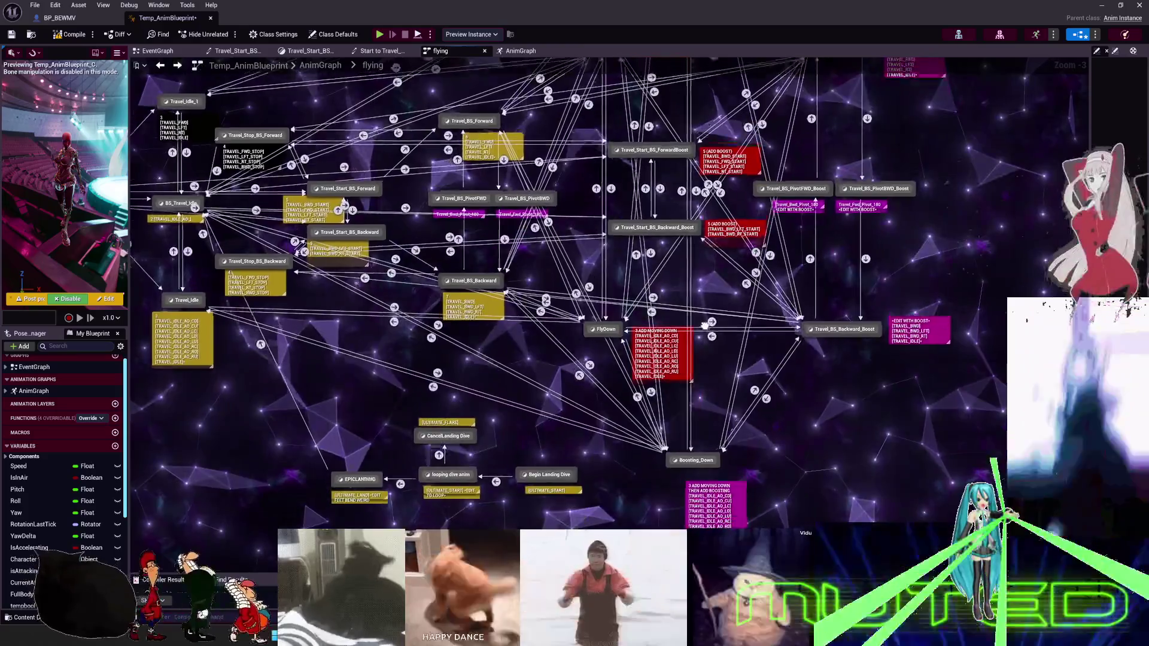
Pan the flying graph to Boosting_UP and start editing the 3 ADD MOVING UP comment.
drag(705, 325, 662, 425)
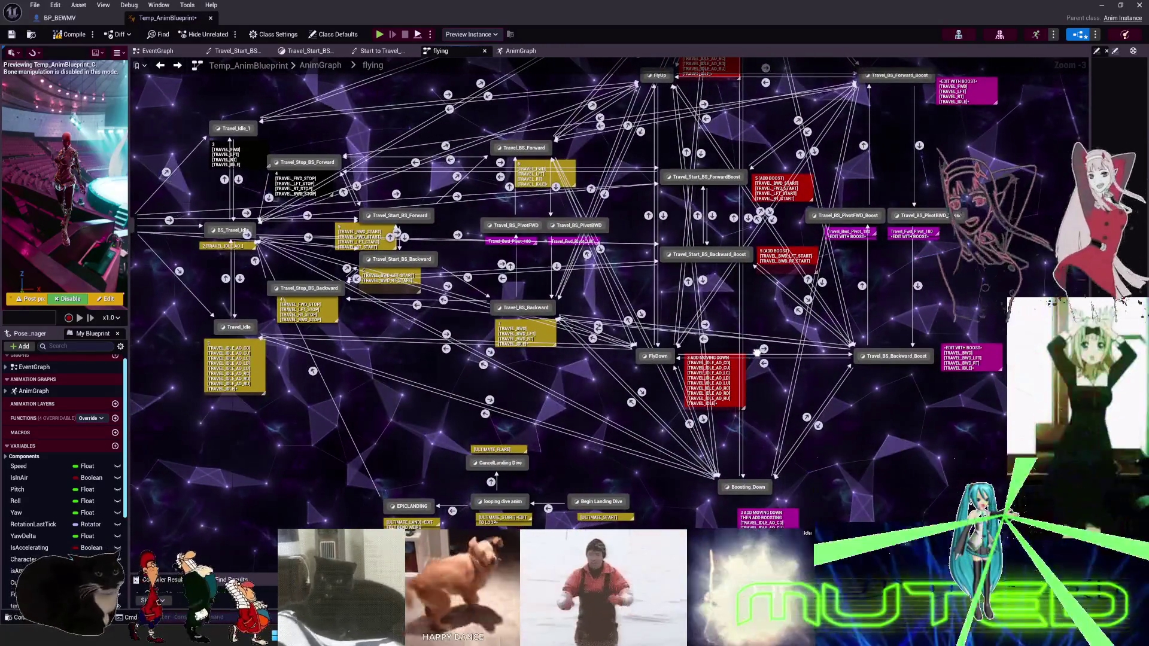
scroll(758, 352, down, 1)
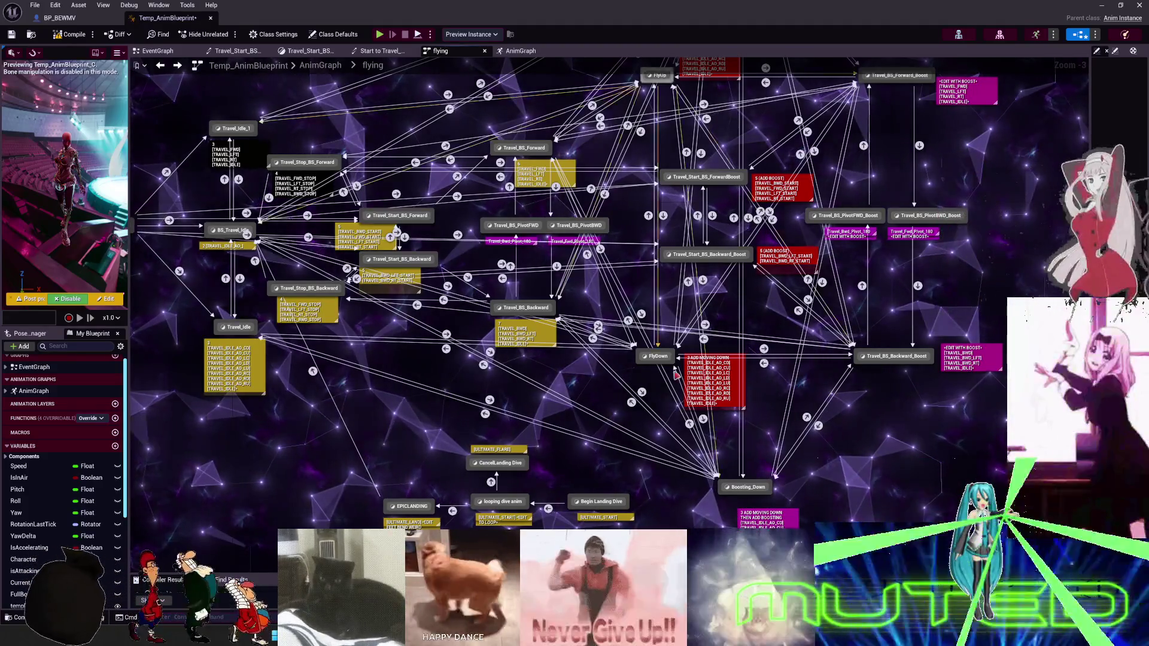
drag(331, 348, 460, 327)
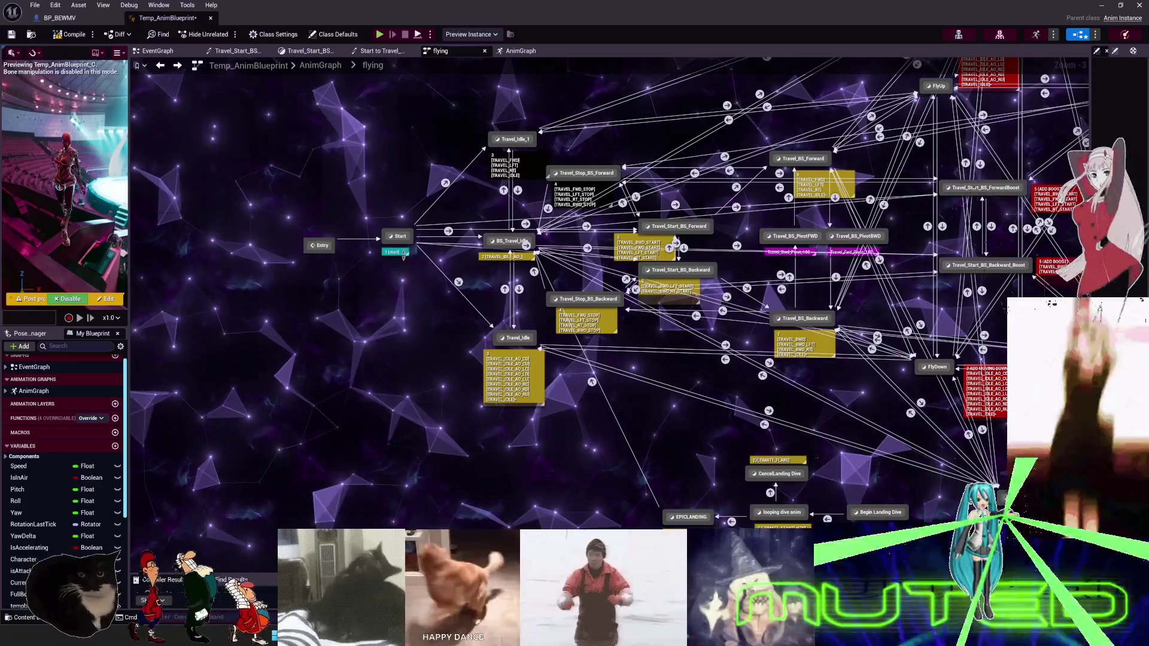
drag(775, 351, 578, 366)
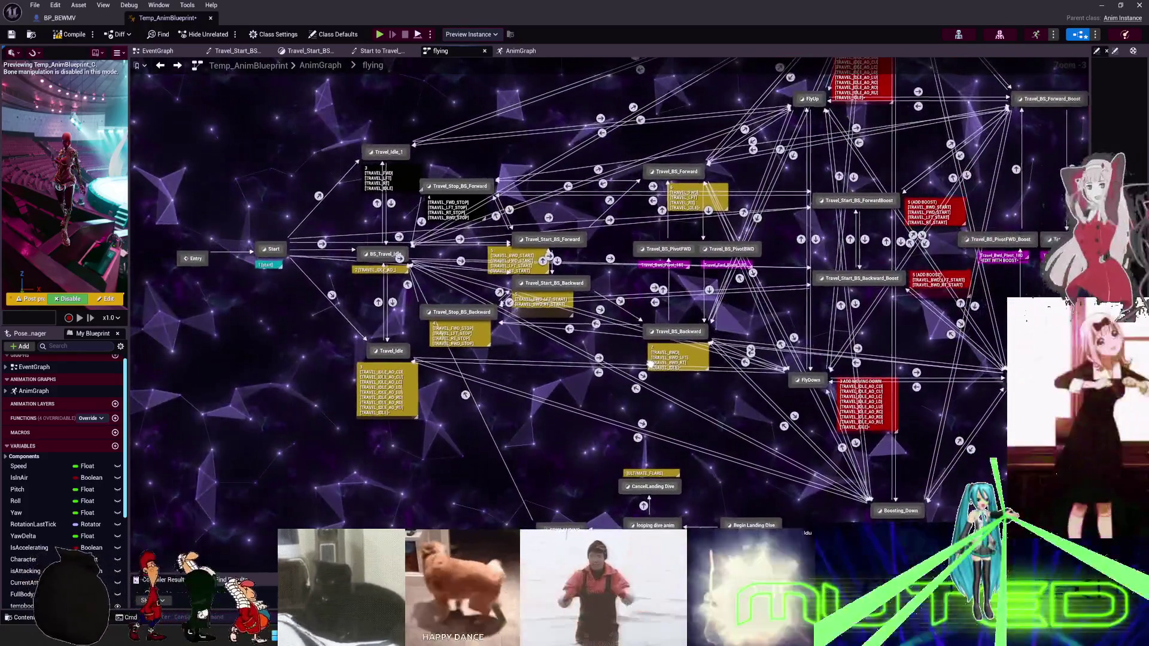
drag(650, 364, 389, 405)
scroll(624, 327, up, 3)
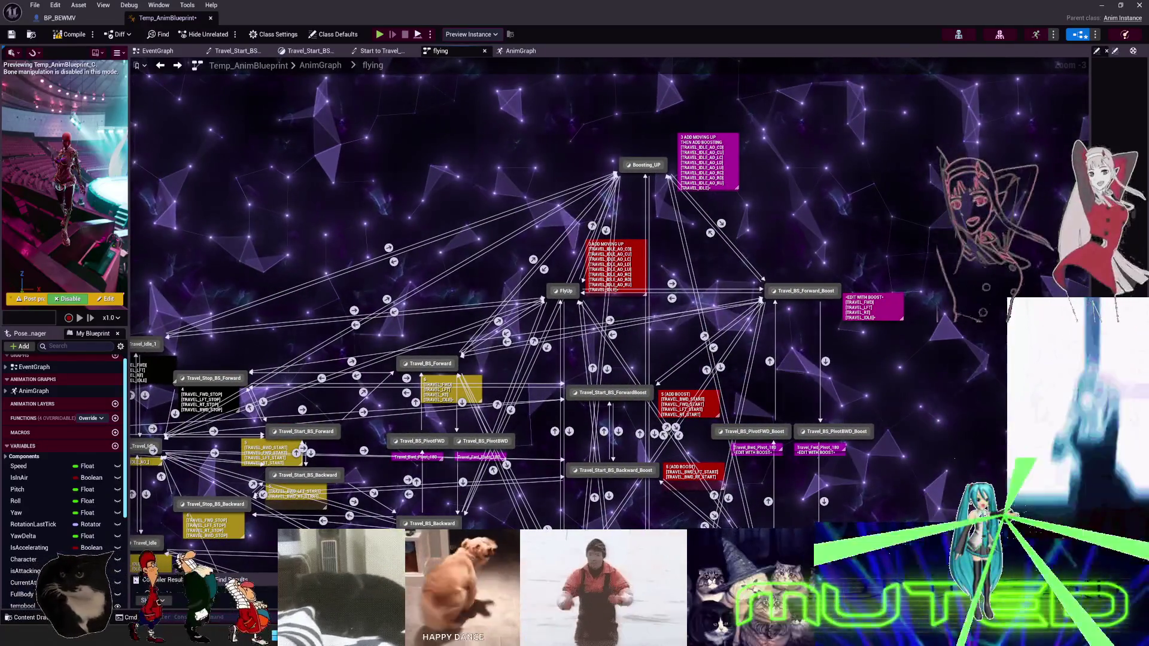
double_click(624, 220)
text([TRAVEL_IDLE_AO_BOOST_)
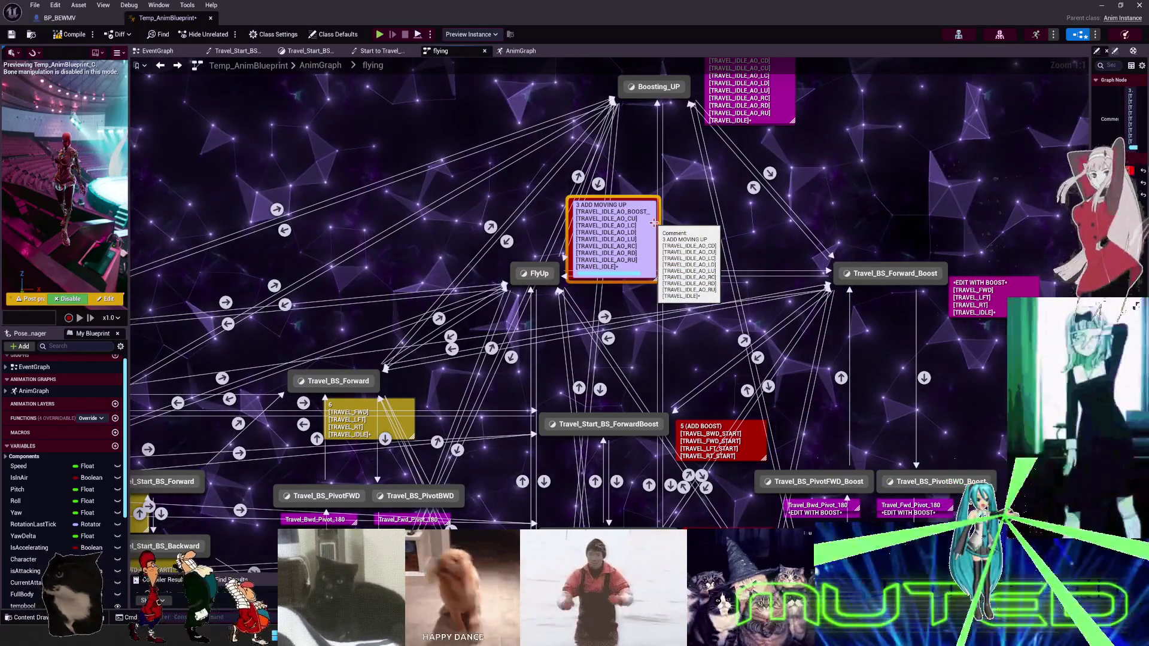
Insert BOOST_ into the 3 ADD MOVING UP entries, giving TRAVEL_IDLE_AO_BOOST_ directions and IDLE_BOOST.
key(shift+End)
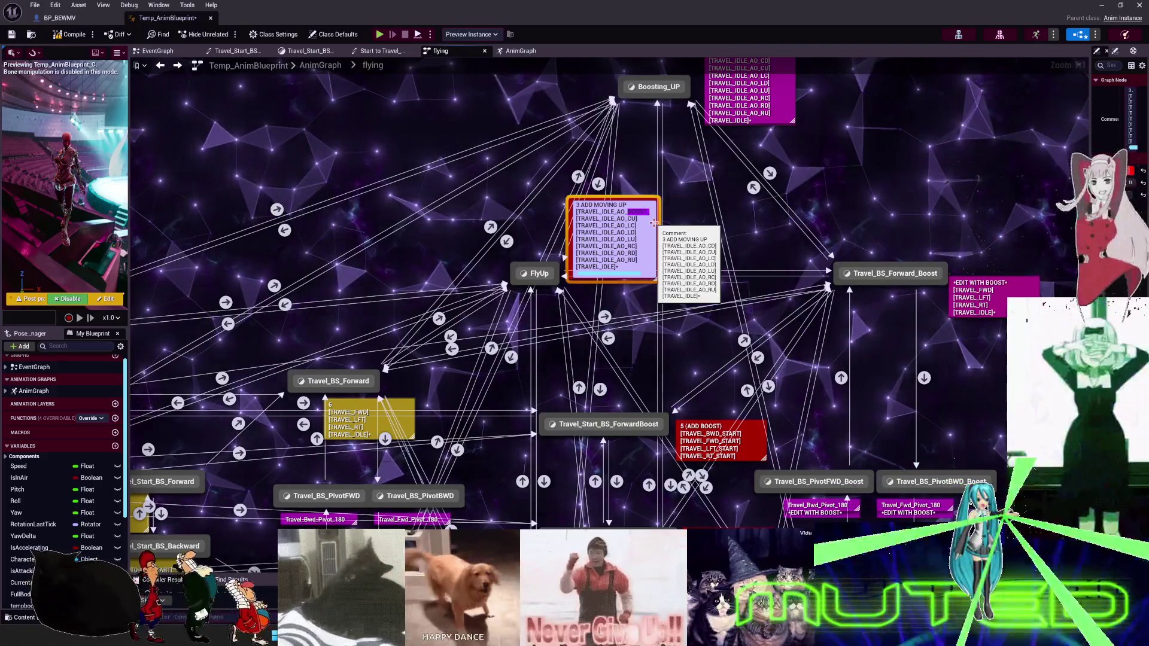
text(BOOST_)
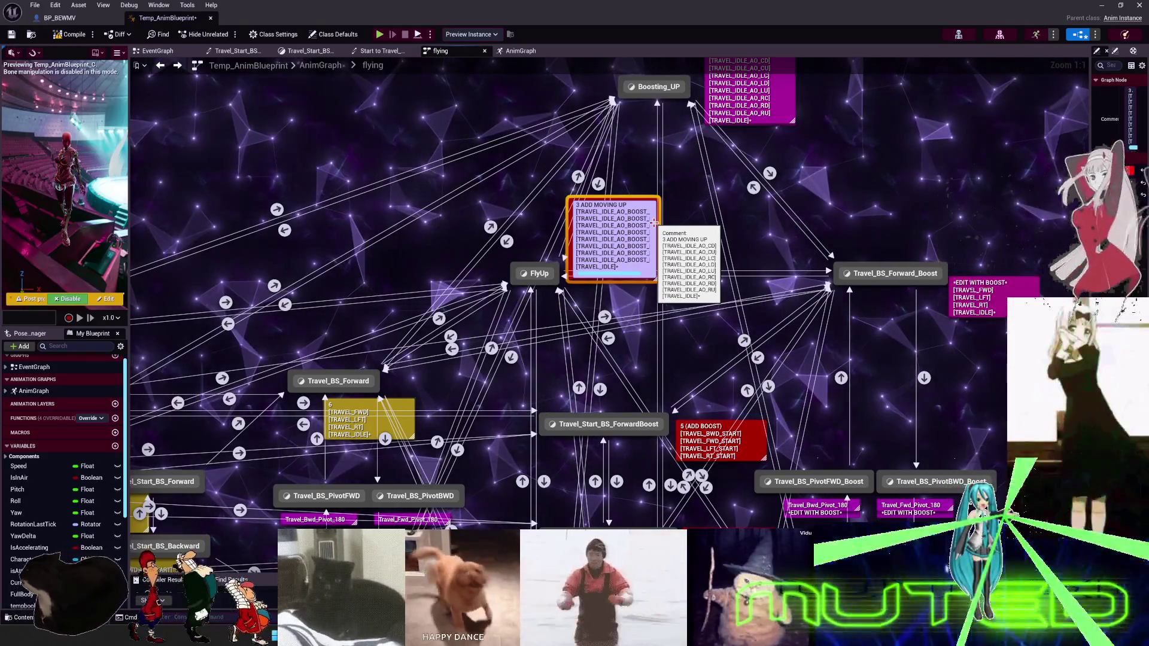
text(BOOST_)
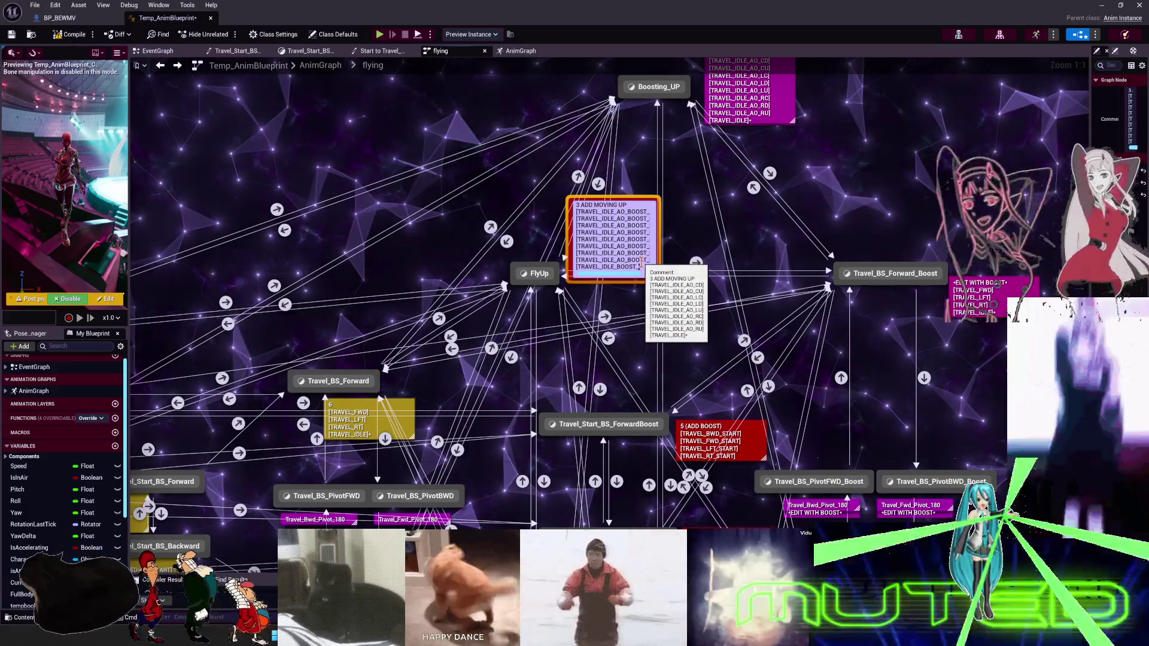
key(Return)
scroll(641, 264, down, 2)
scroll(645, 222, up, 2)
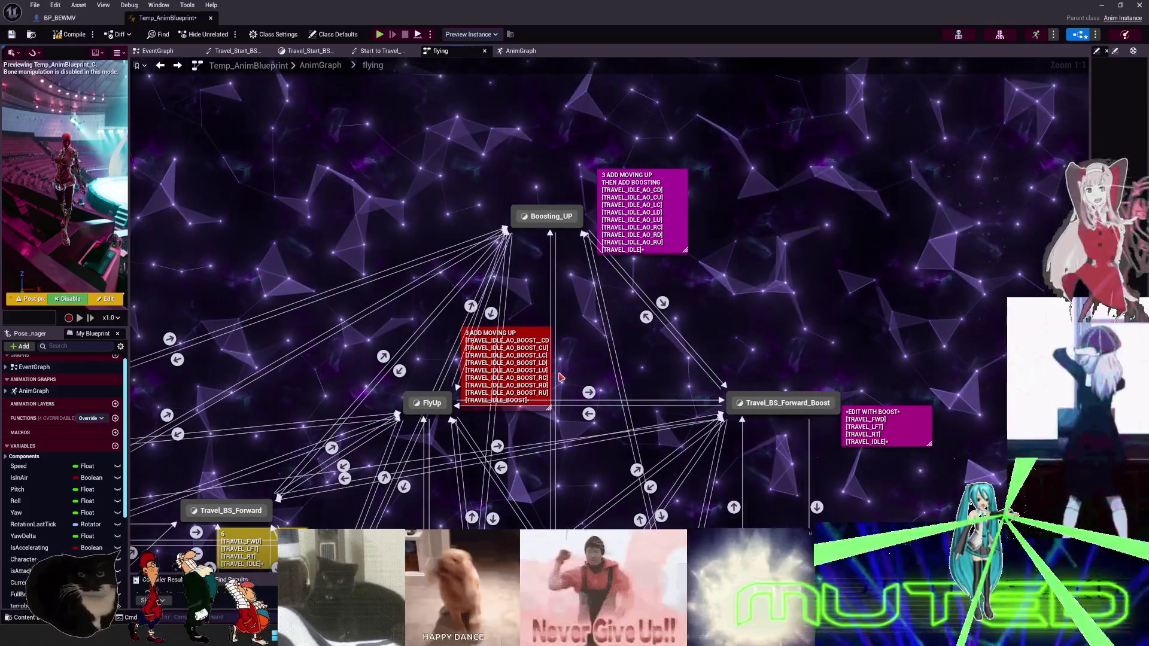
mouse_move(587, 350)
mouse_down()
mouse_move(622, 261)
mouse_move(602, 311)
mouse_up()
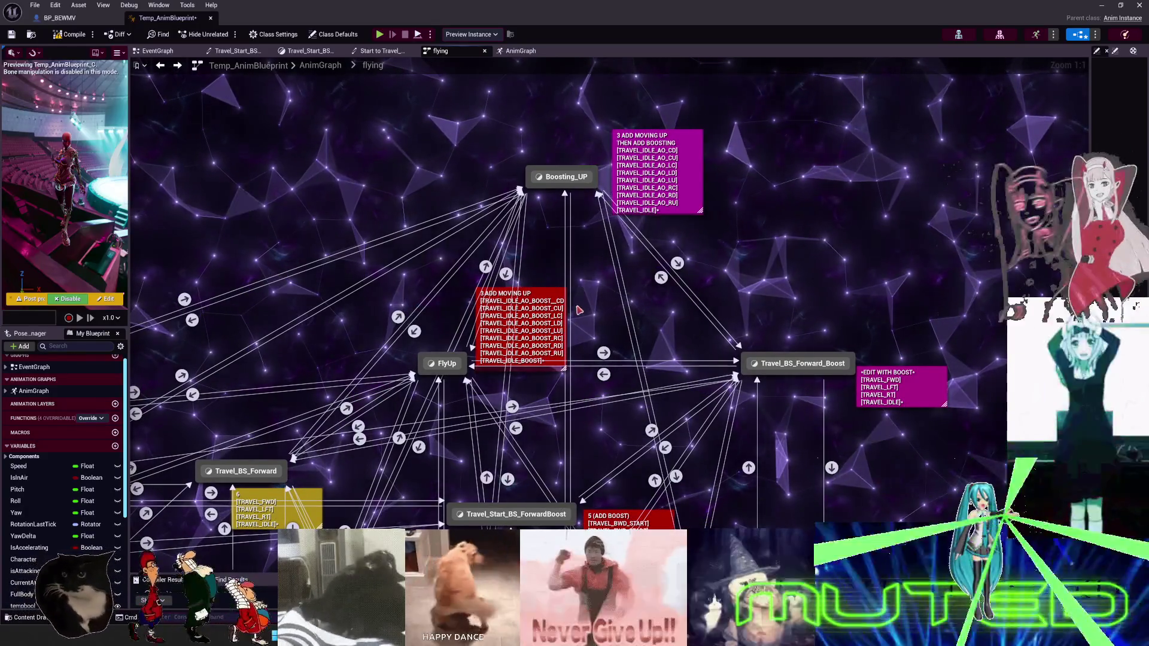
Drag the red boost comment from FlyUp up beside Boosting_UP, leaving the magenta one by FlyUp.
double_click(543, 296)
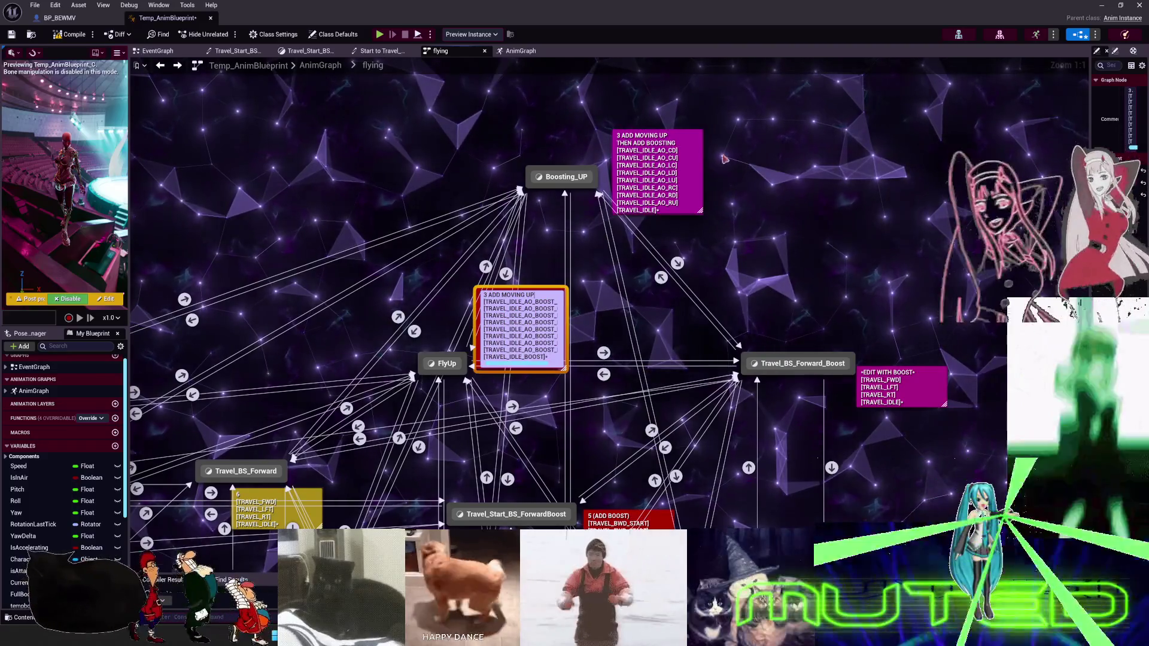
drag(548, 333, 785, 174)
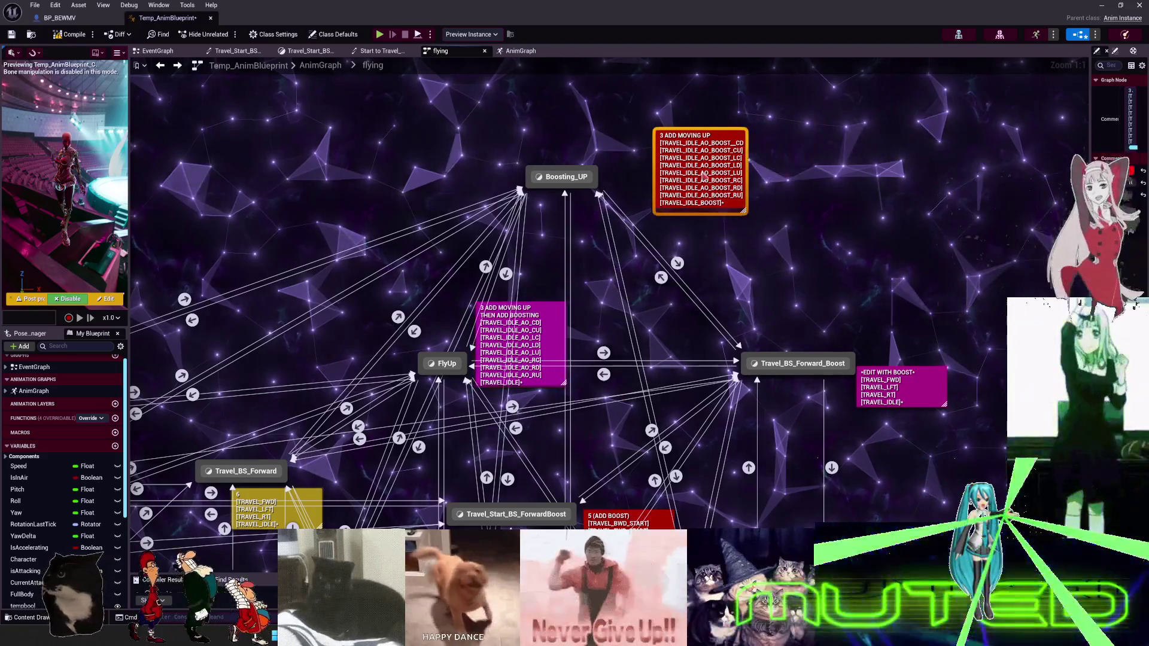
drag(703, 177, 669, 179)
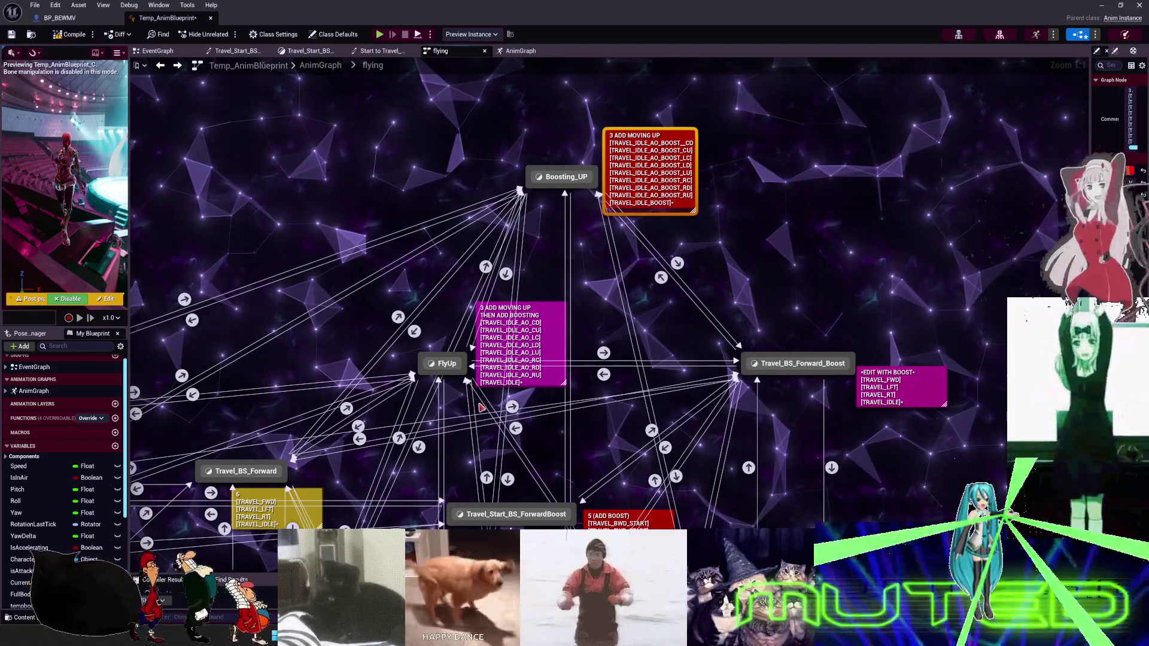
scroll(482, 407, down, 3)
scroll(503, 375, up, 3)
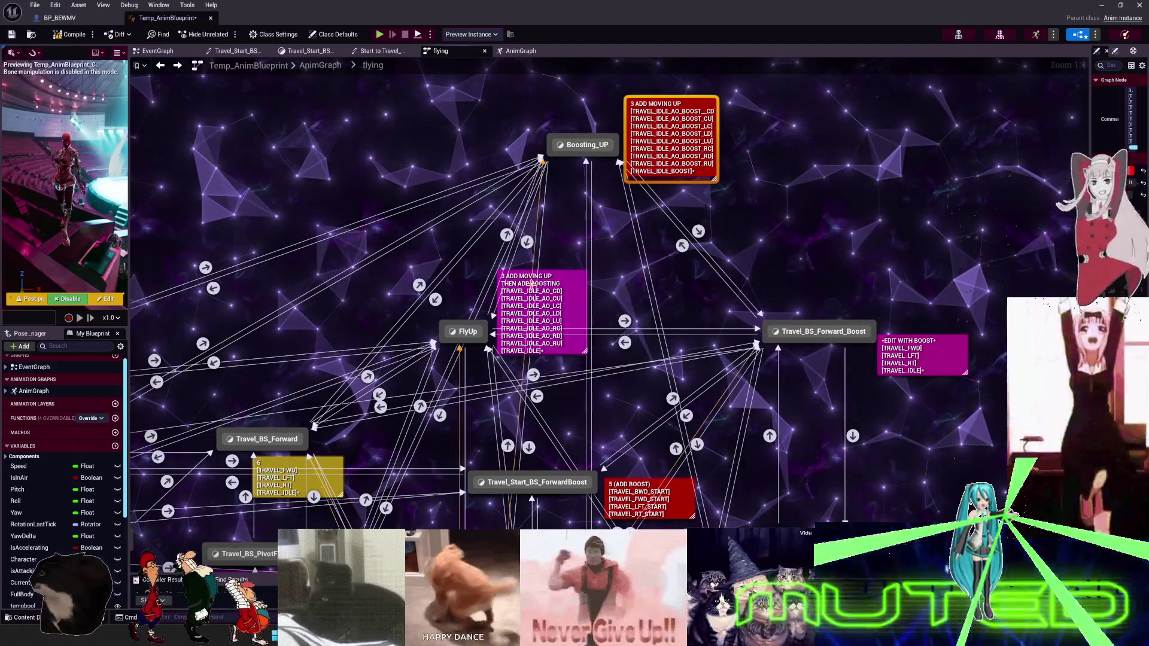
click(577, 281)
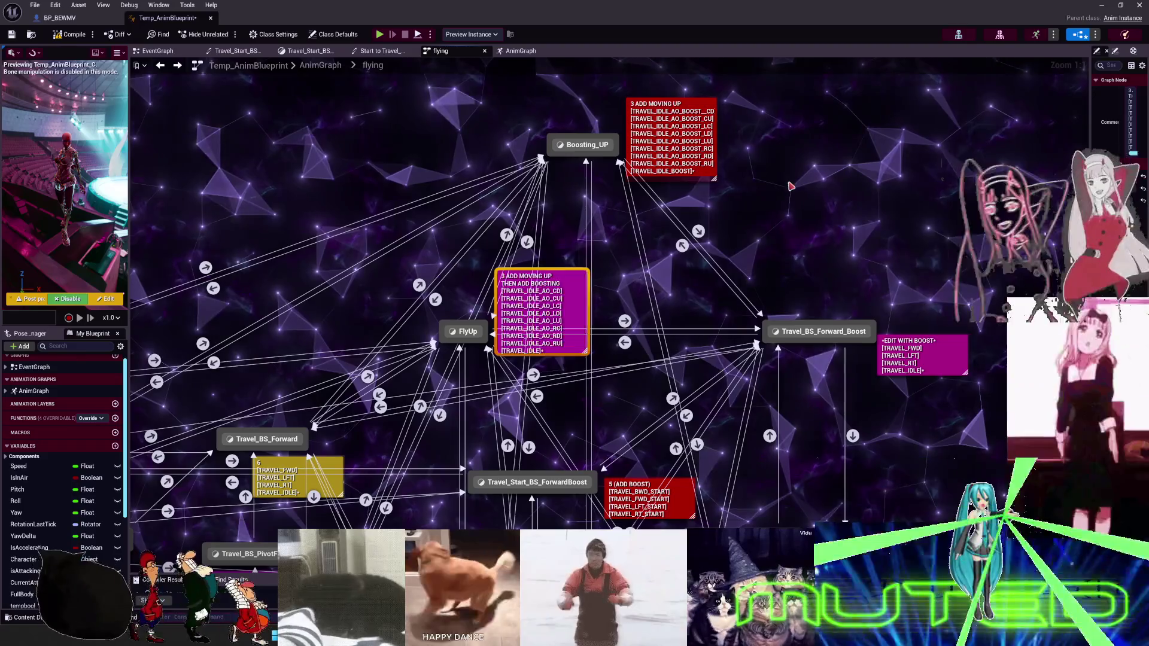
Retitle the red comment's first line to 'MOVING UP with boosting'.
double_click(687, 125)
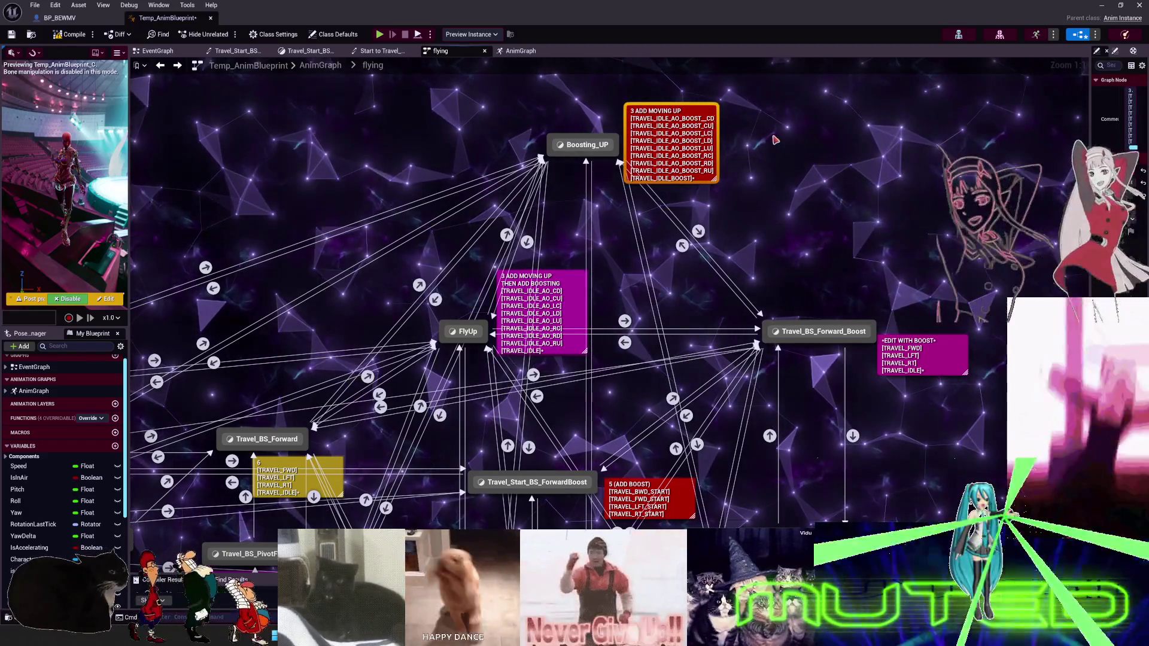
double_click(689, 92)
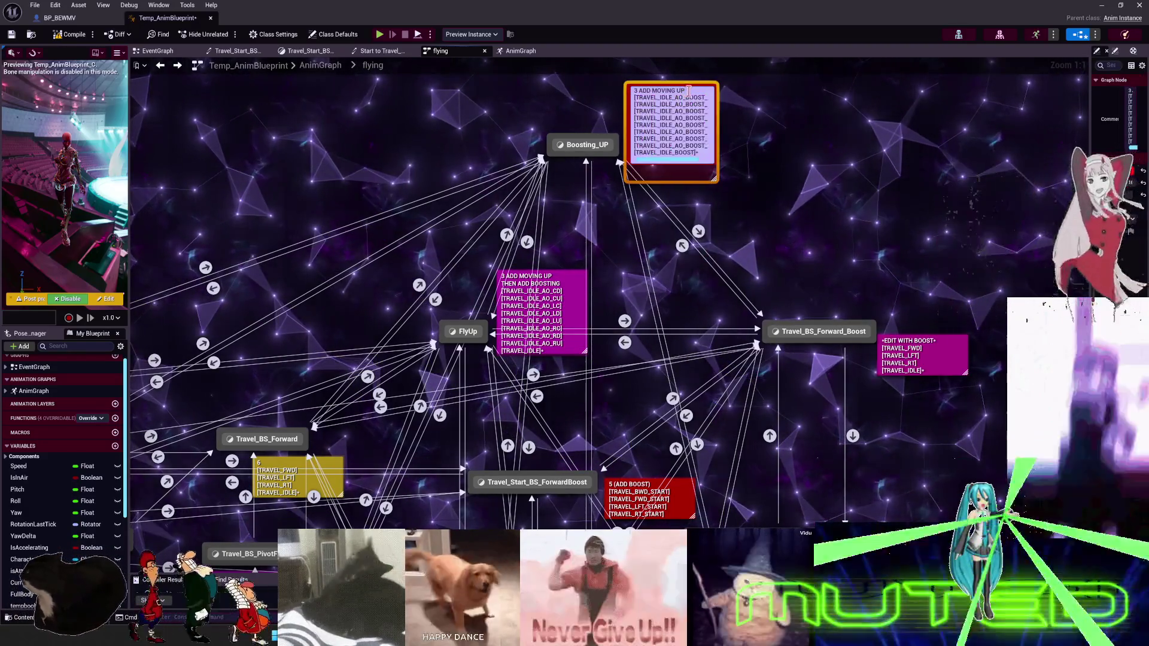
click(651, 89)
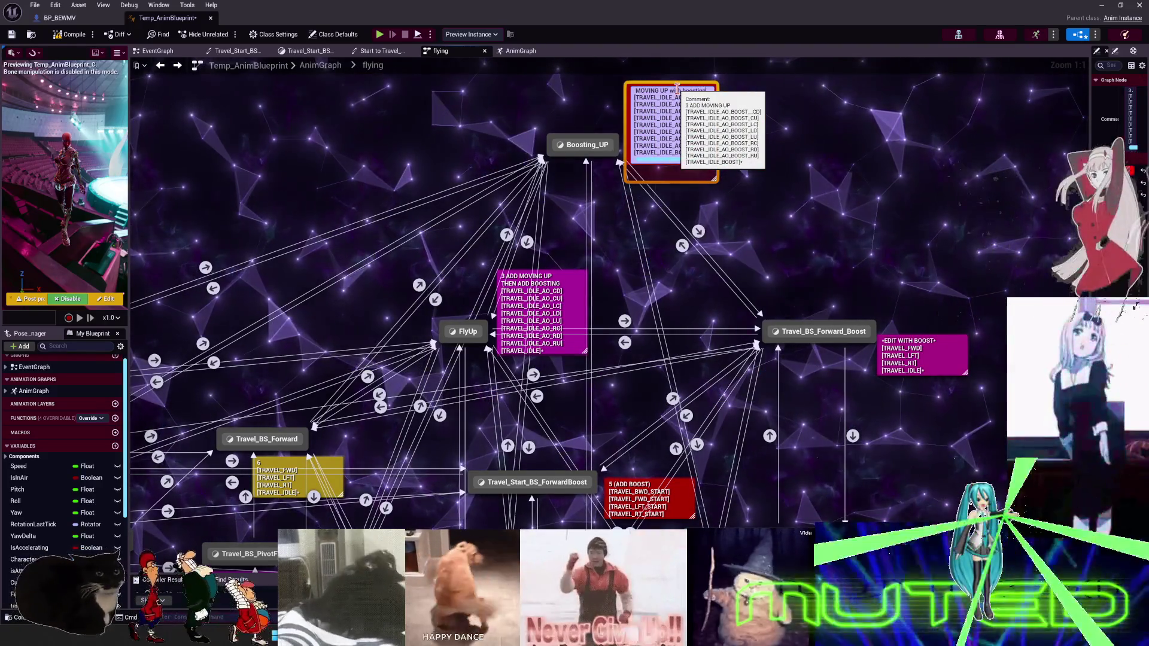
key(Return)
click(780, 144)
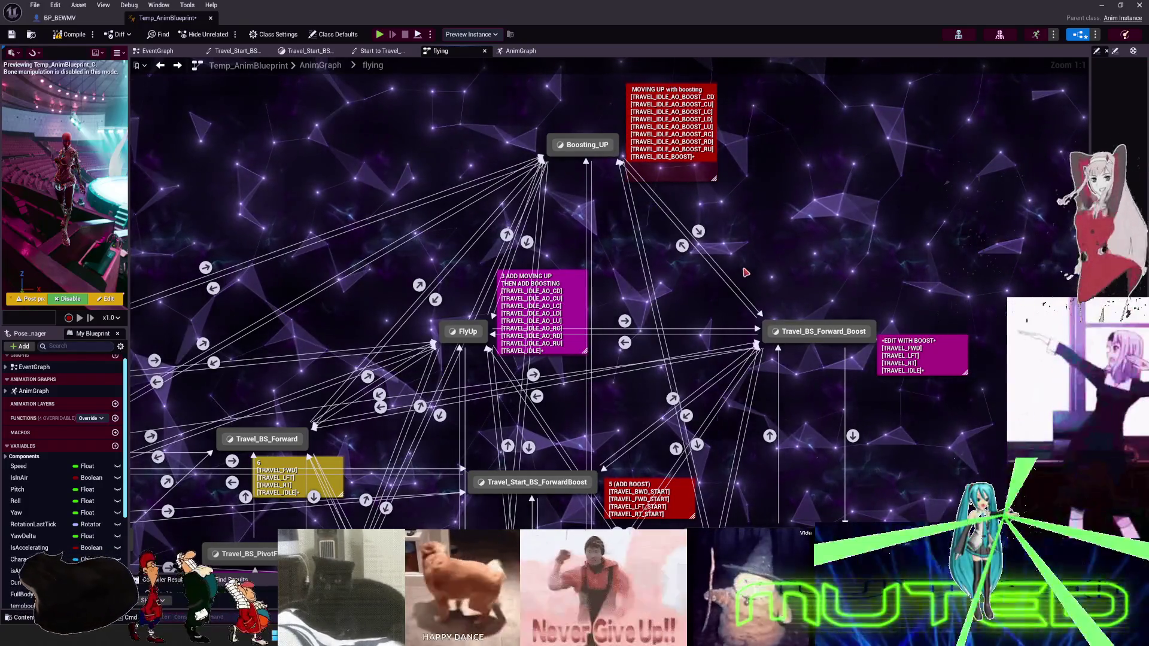
drag(747, 265, 752, 66)
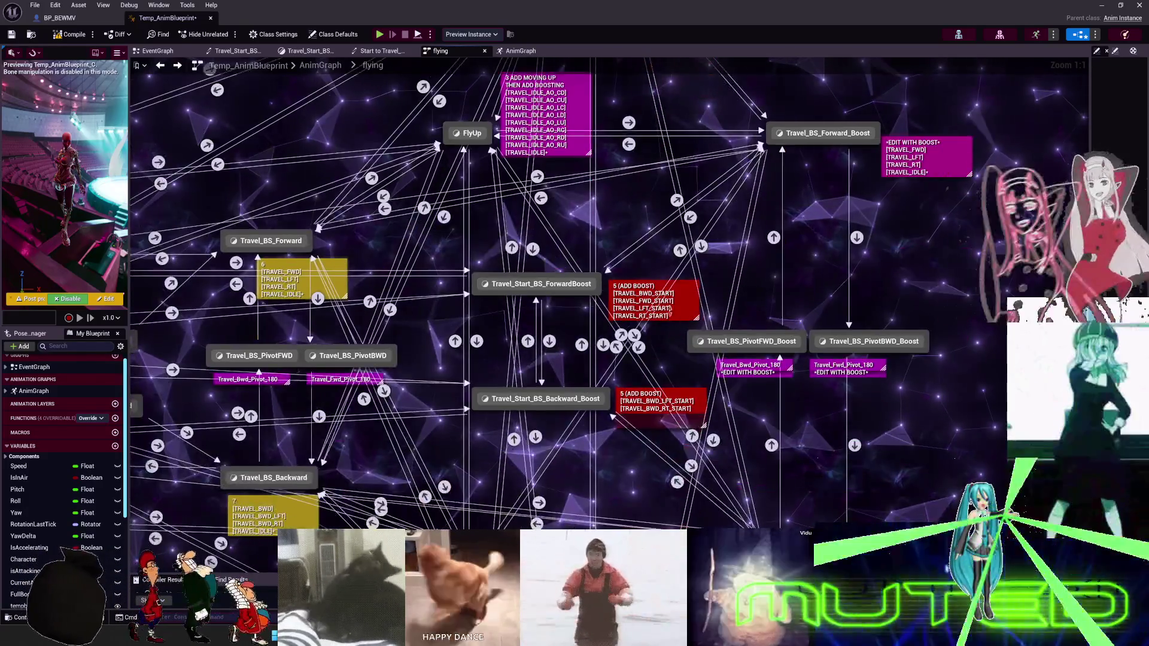
click(656, 296)
click(678, 293)
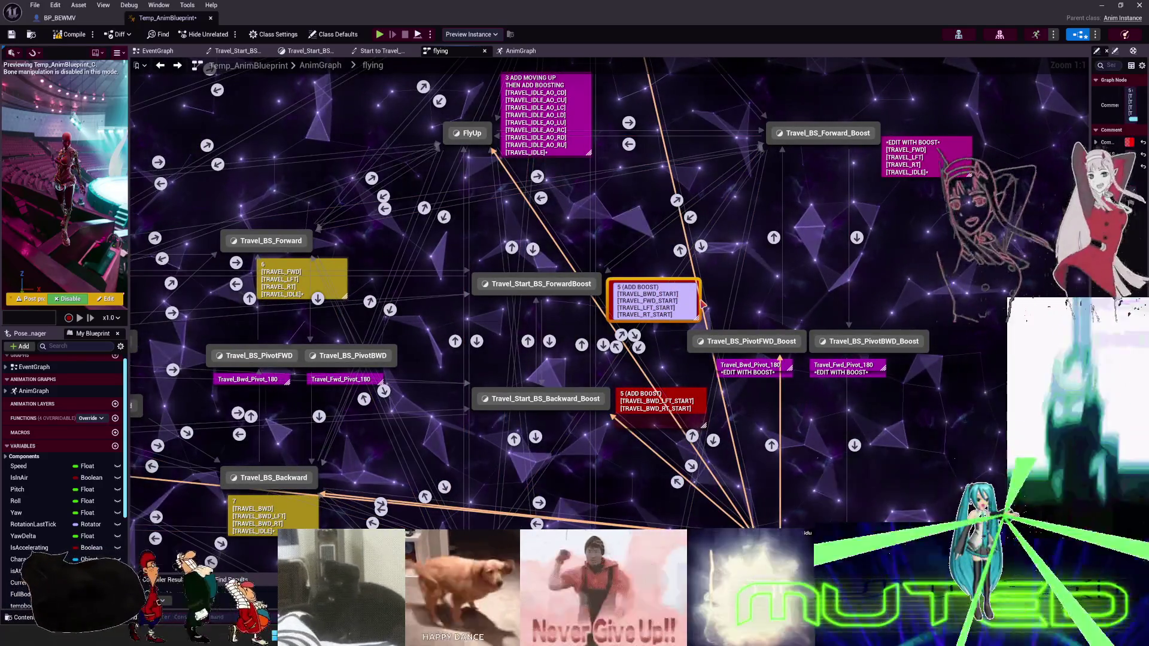
Append _BOOST to the TRAVEL_..._START entries in both 5 (ADD BOOST) comments, then show Boosting_Down.
text(_boost)
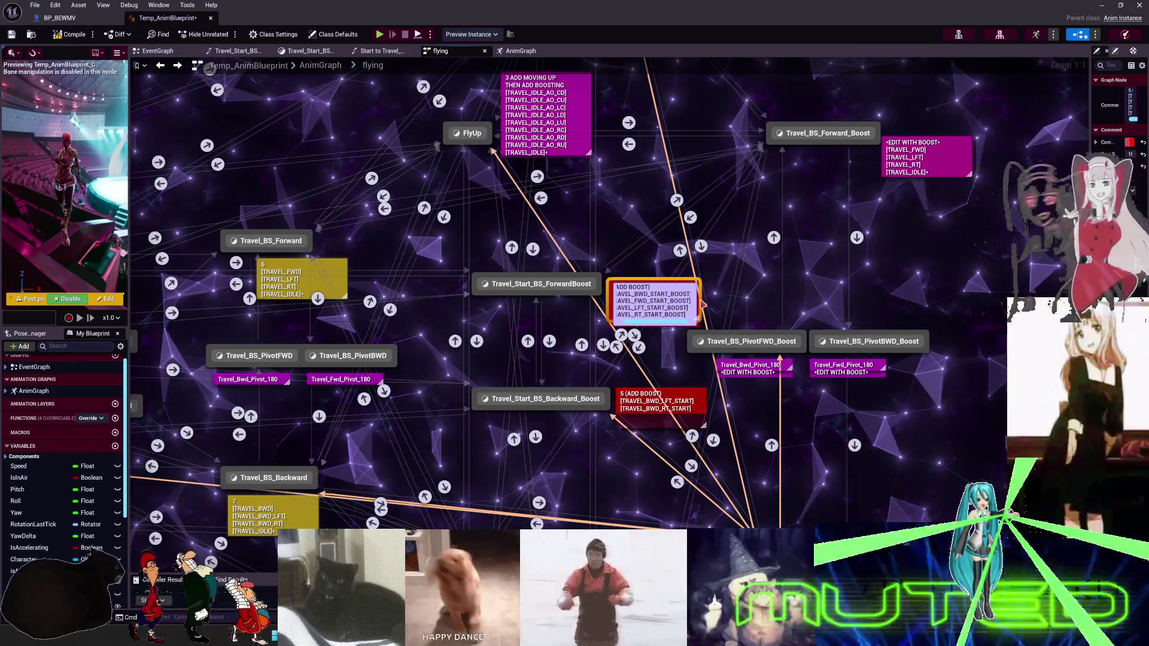
double_click(687, 402)
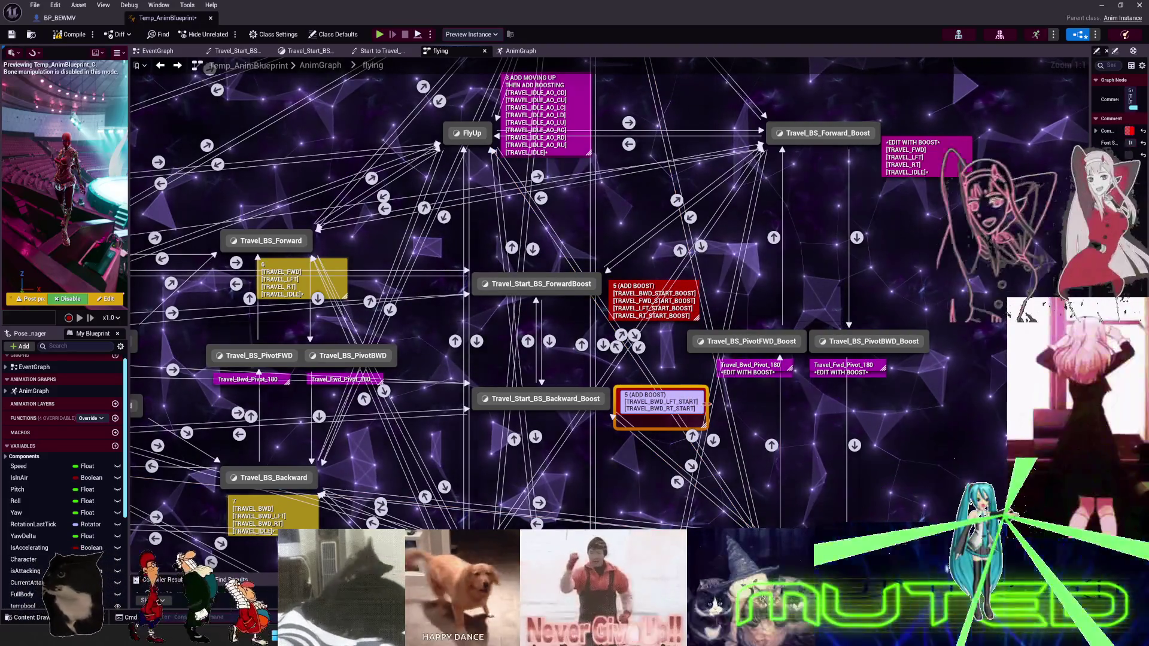
text(_BOOST)
click(824, 479)
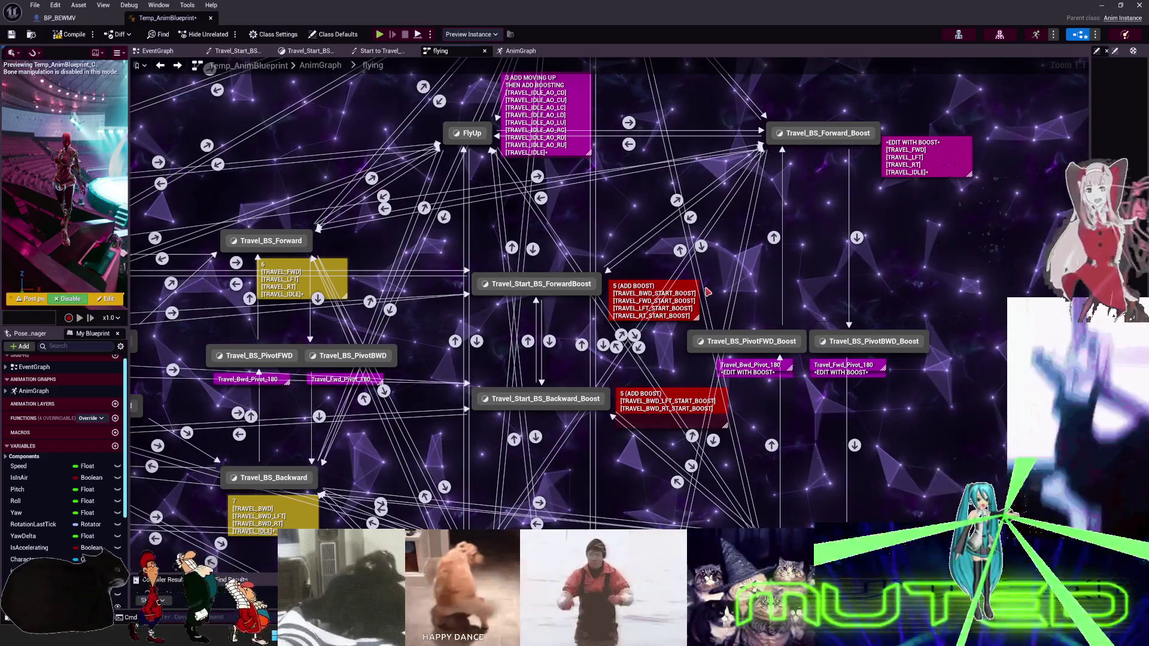
mouse_move(613, 450)
mouse_down()
mouse_move(655, 374)
mouse_move(606, 215)
mouse_up()
click(649, 422)
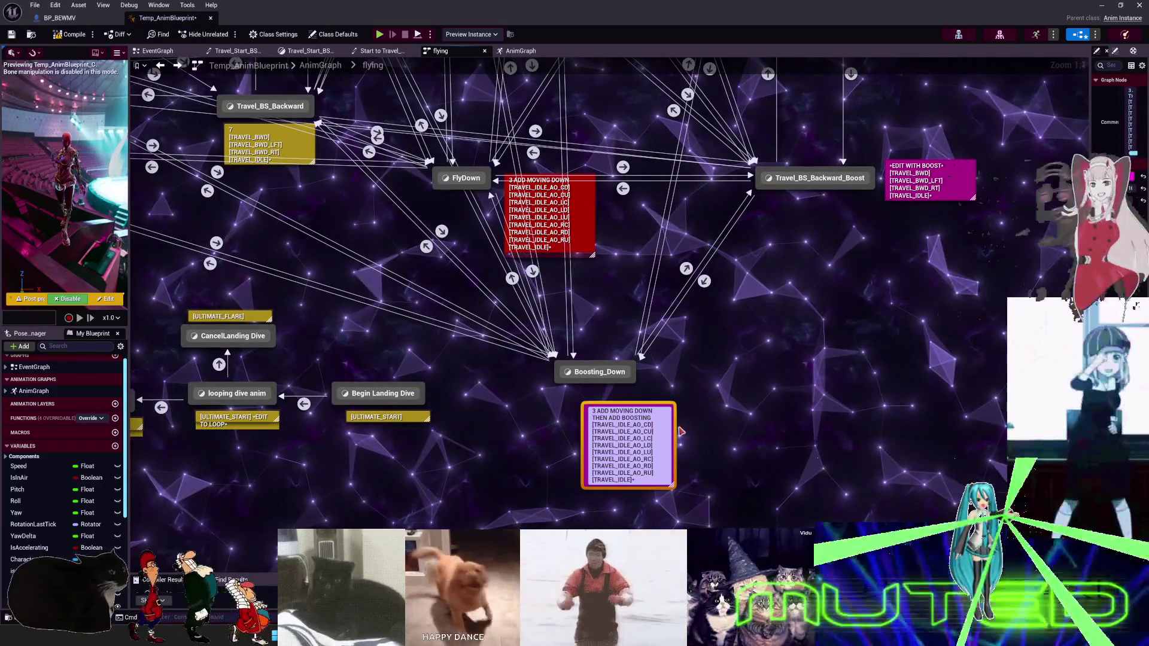
Change the Boosting_Down comment's entries to TRAVEL_IDLE_AO_BOOST_ and pan back to the pivot states.
scroll(526, 80, down, 1)
drag(527, 80, 533, 78)
mouse_move(658, 629)
mouse_down()
mouse_move(654, 416)
mouse_move(636, 426)
mouse_up()
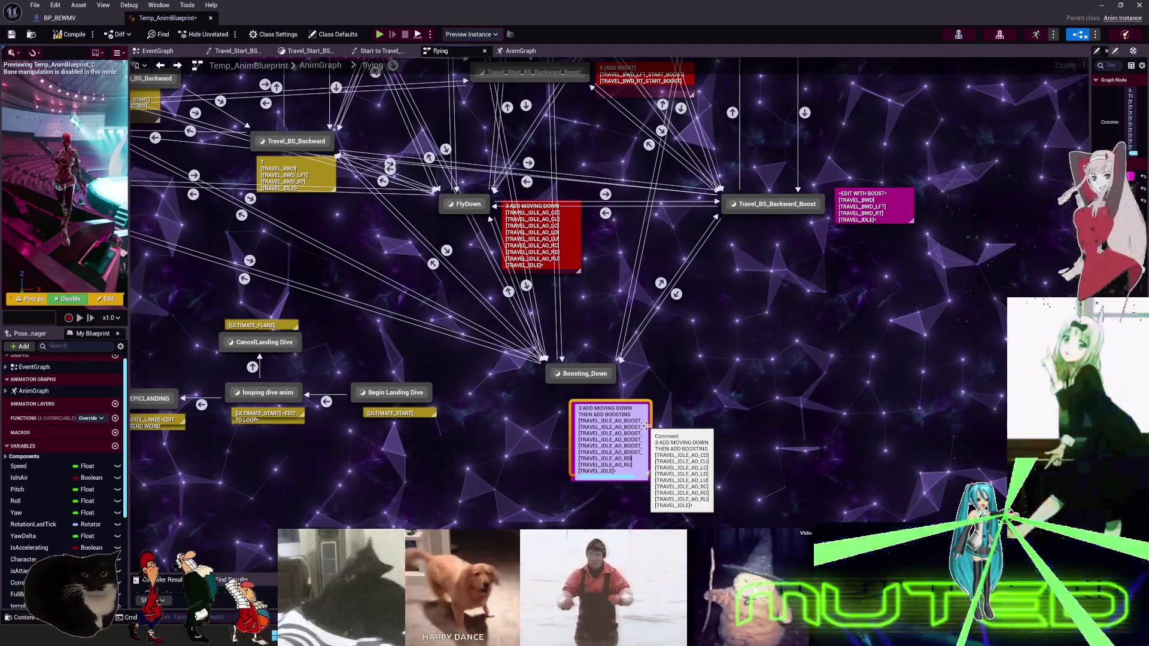
click(751, 431)
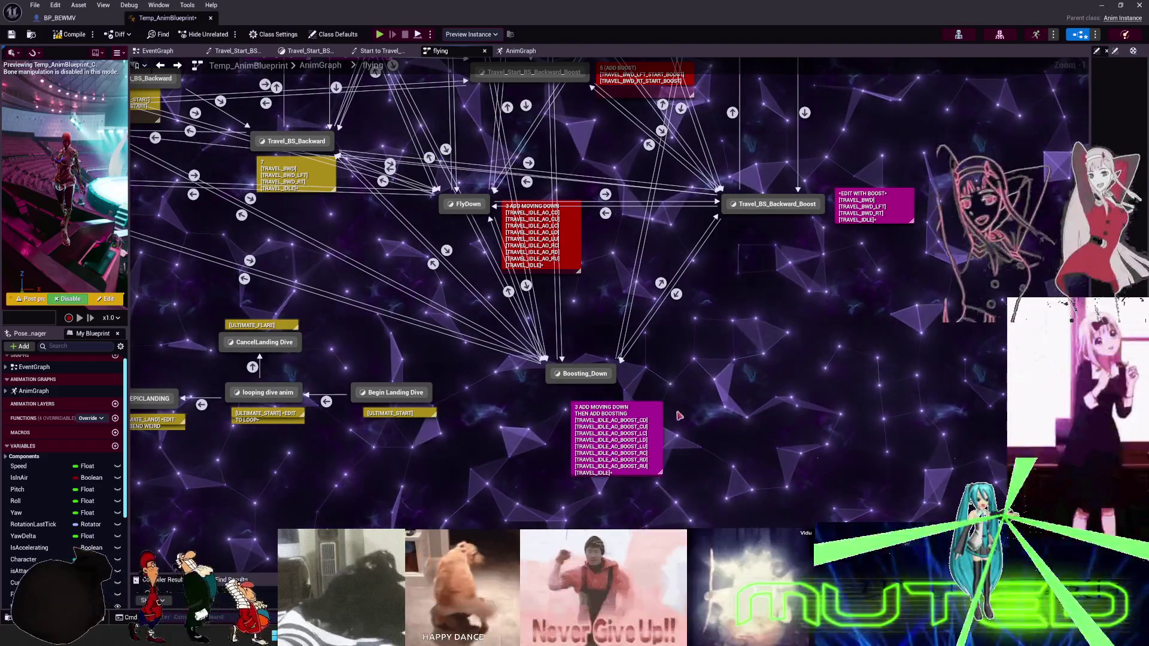
drag(772, 362, 767, 331)
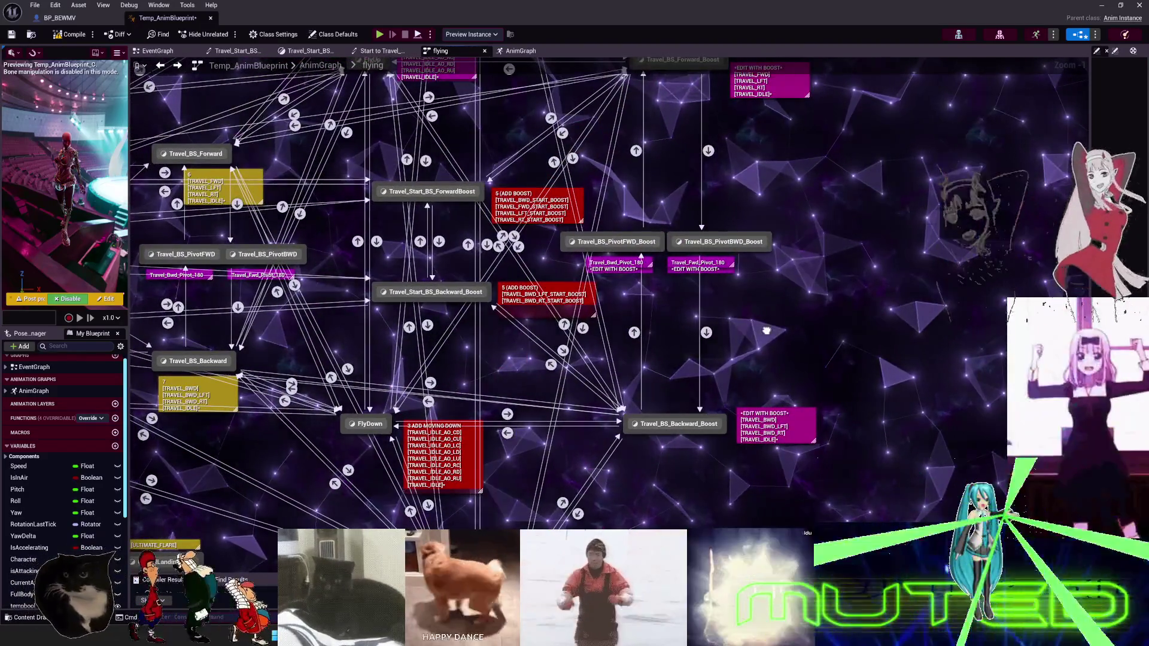
Append _BOOST to the Travel_Fwd_Pivot_180 comment text under Travel_BS_PivotBWD_Boost.
scroll(642, 301, up, 1)
double_click(620, 307)
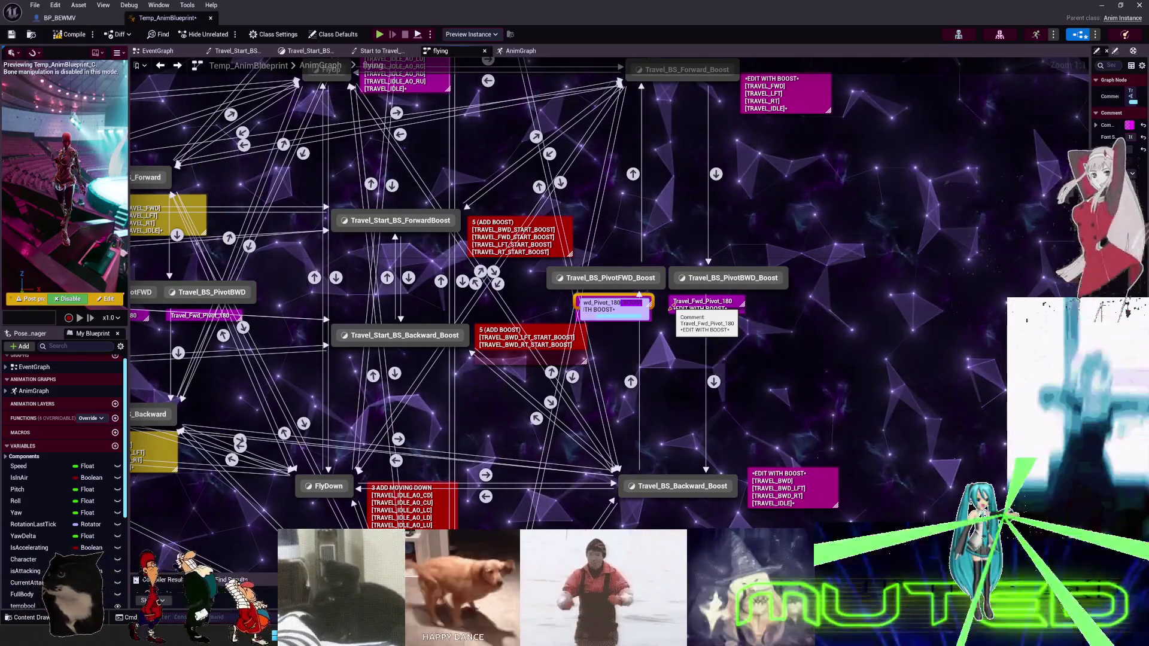
click(825, 392)
double_click(734, 302)
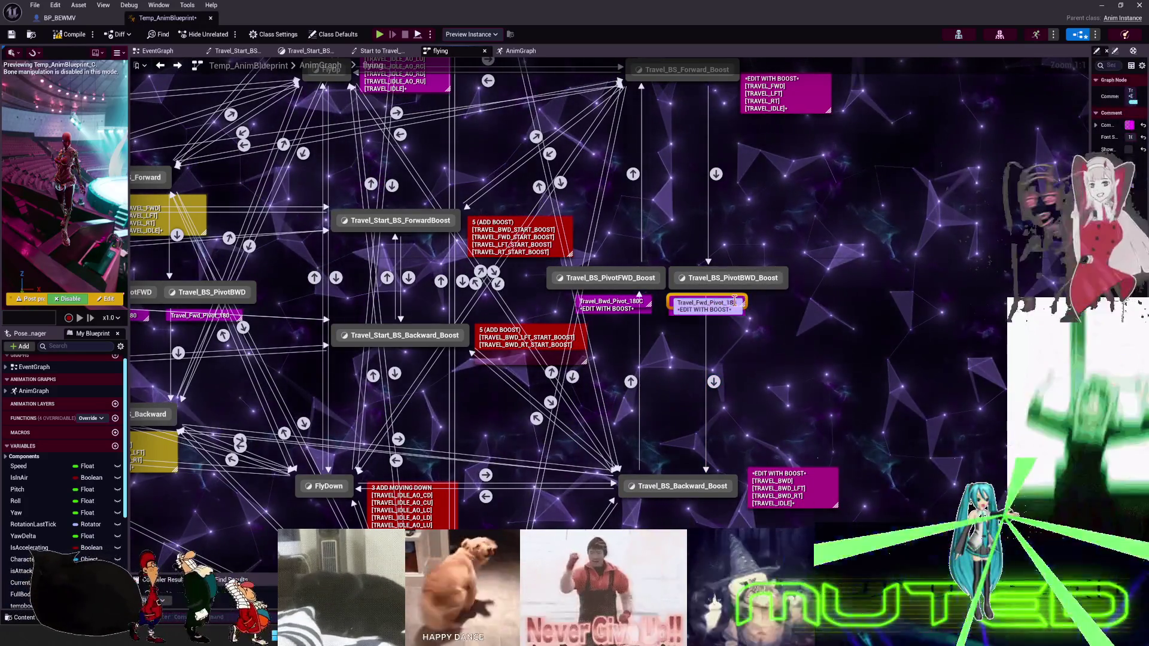
text(_BOOST)
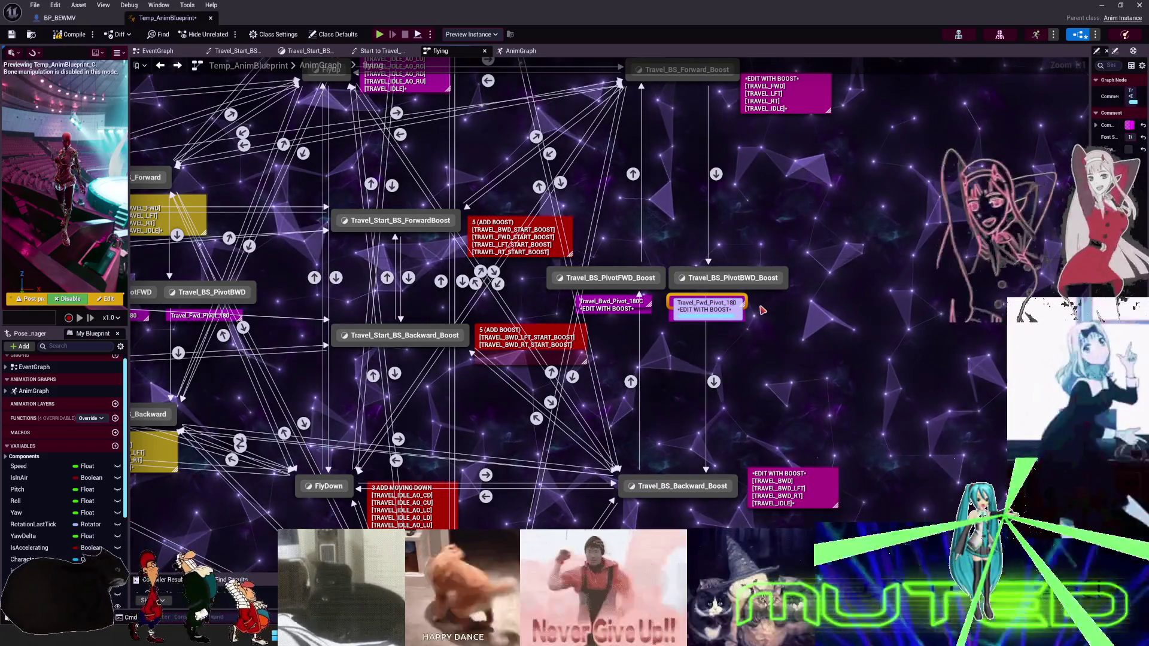
click(763, 310)
drag(763, 310, 723, 473)
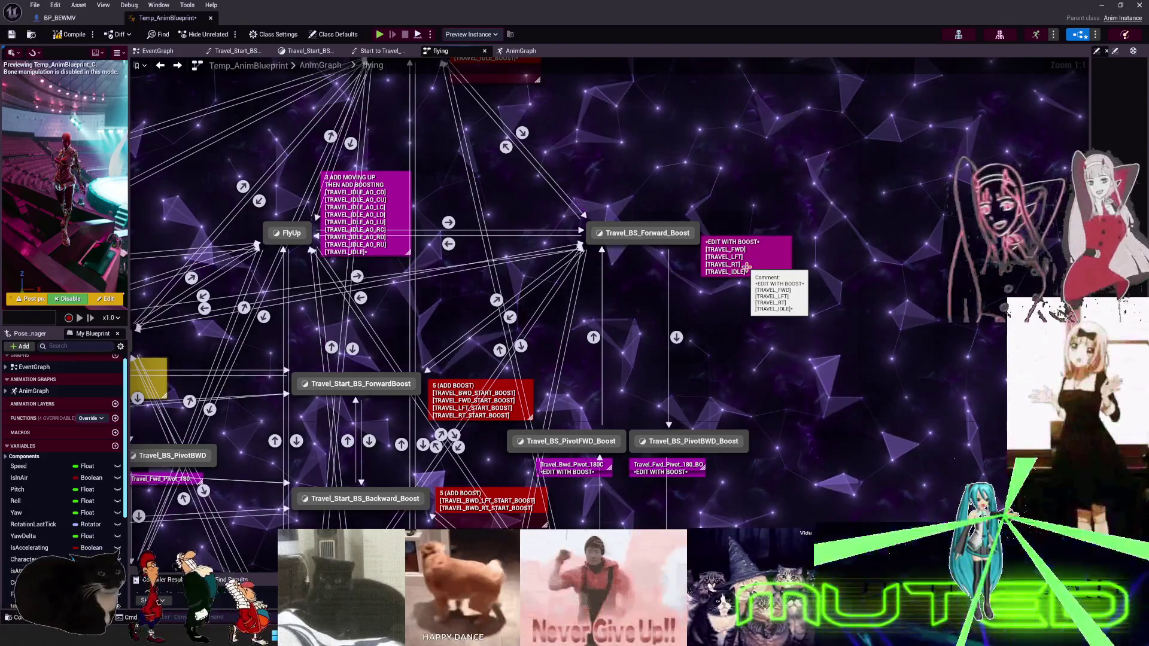
Add _BOOST to the TRAVEL_FWD, LFT, RT and IDLE entries of the forward boost comment.
double_click(745, 272)
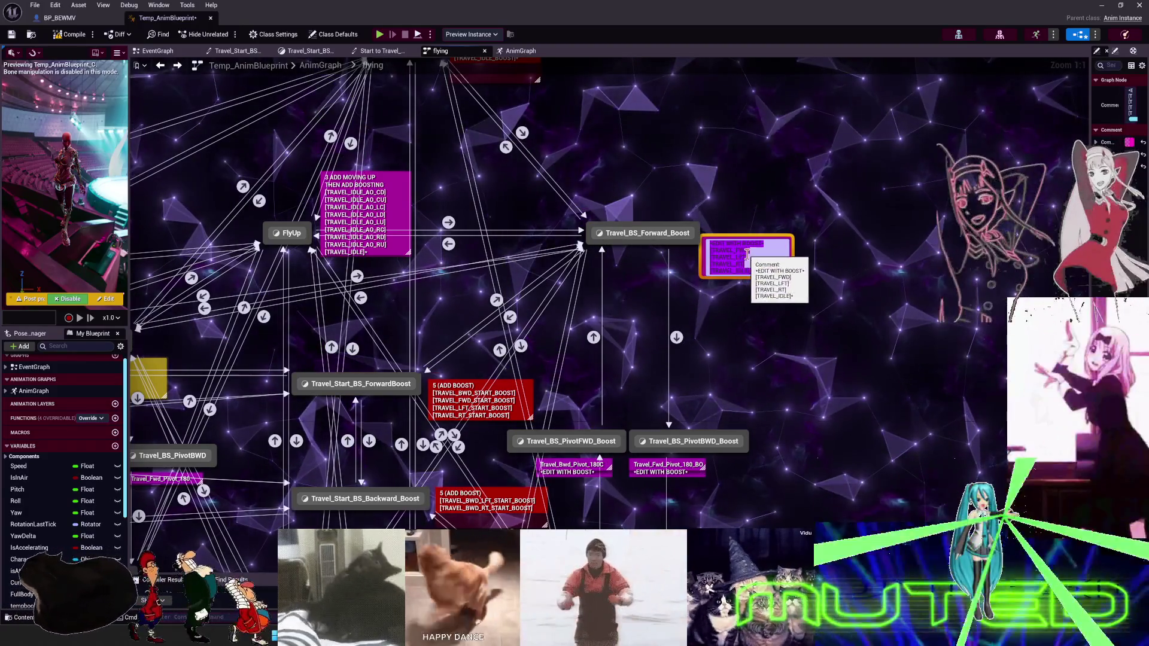
text(_BOOST)
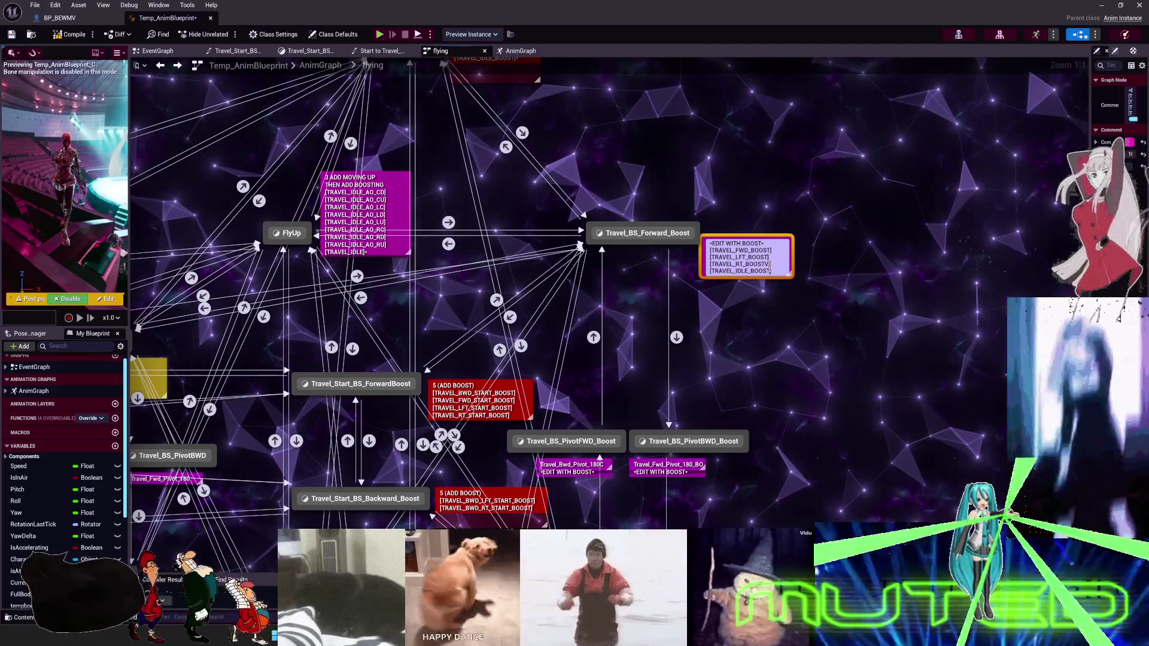
drag(812, 275, 794, 20)
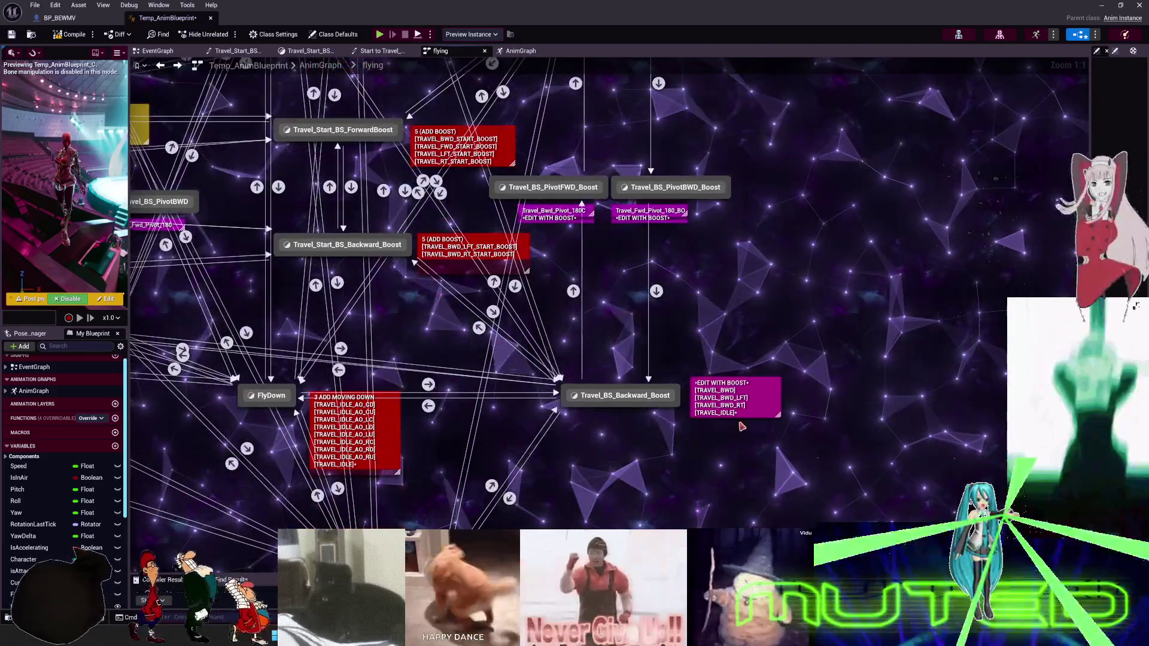
mouse_move(808, 270)
mouse_down()
mouse_move(796, 478)
mouse_move(782, 334)
mouse_move(772, 428)
mouse_move(778, 397)
mouse_up()
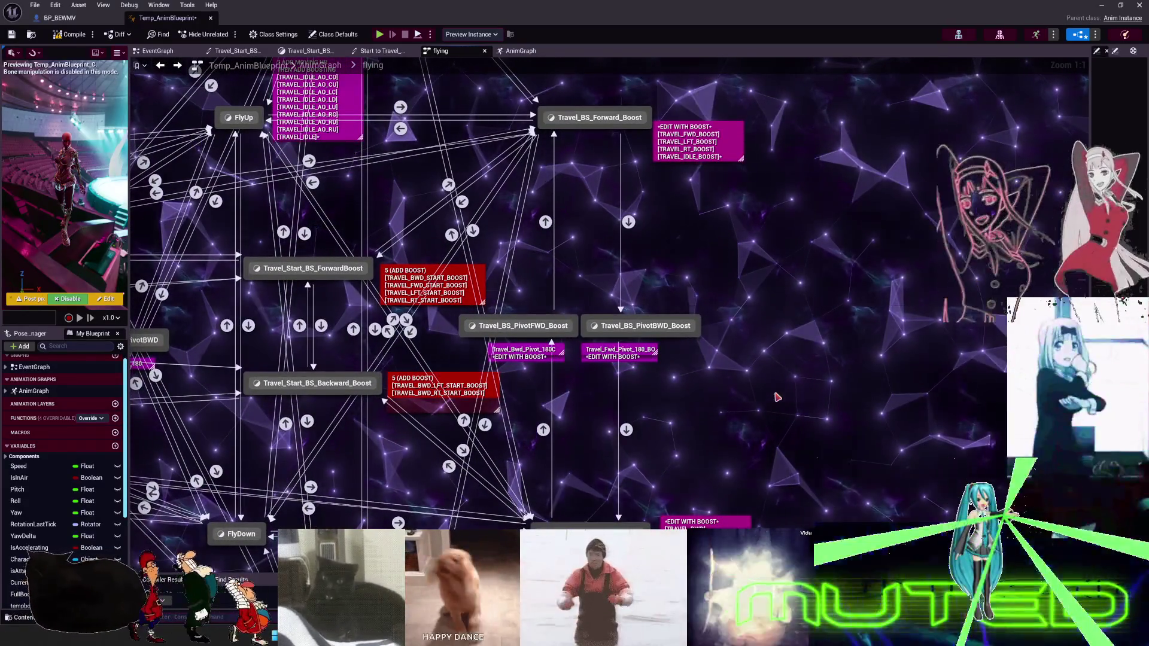
click(697, 522)
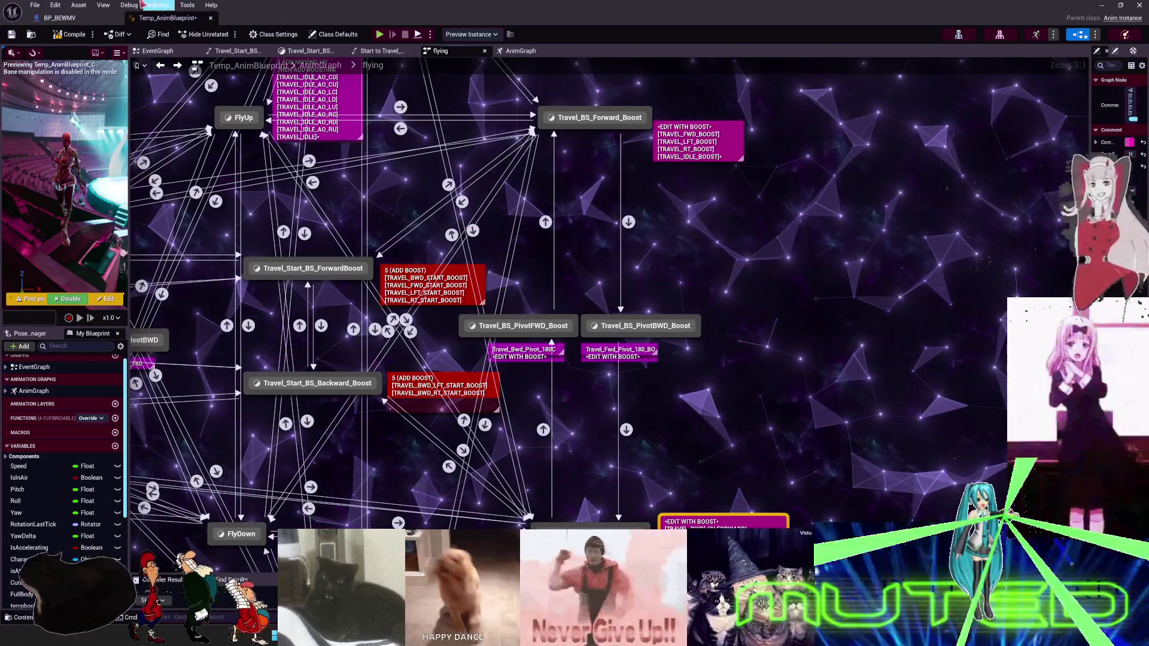
Save the Temp_AnimBlueprint with Ctrl+S.
key(ctrl+s)
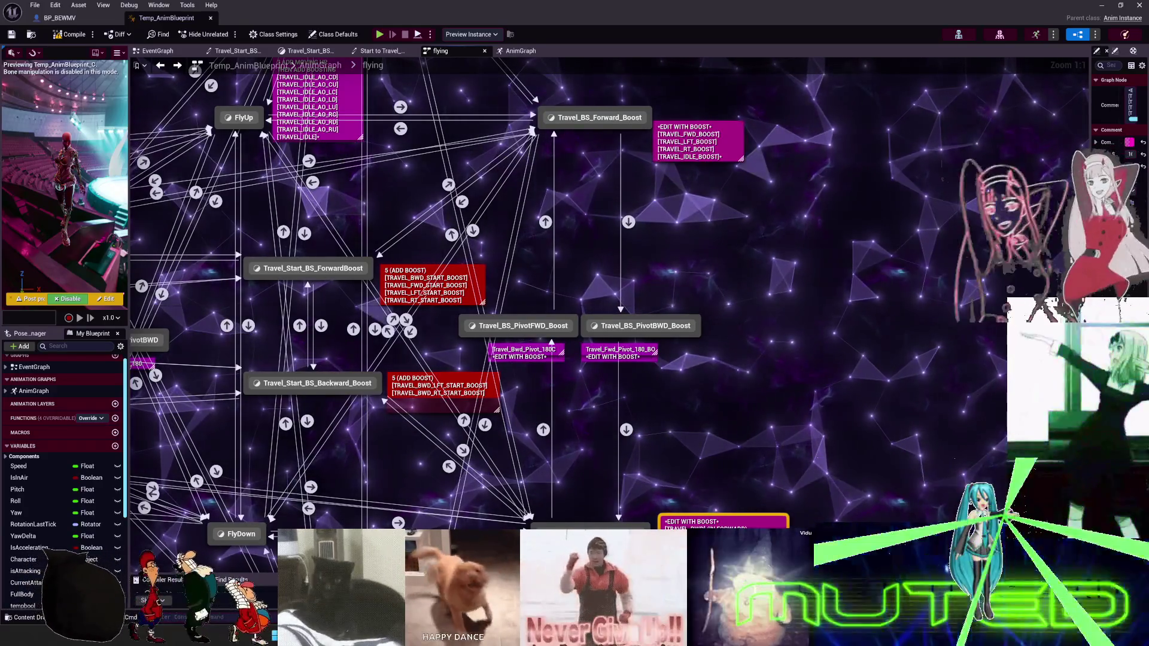
click(545, 222)
mouse_move(514, 158)
mouse_down()
mouse_move(580, 261)
mouse_move(875, 424)
mouse_up()
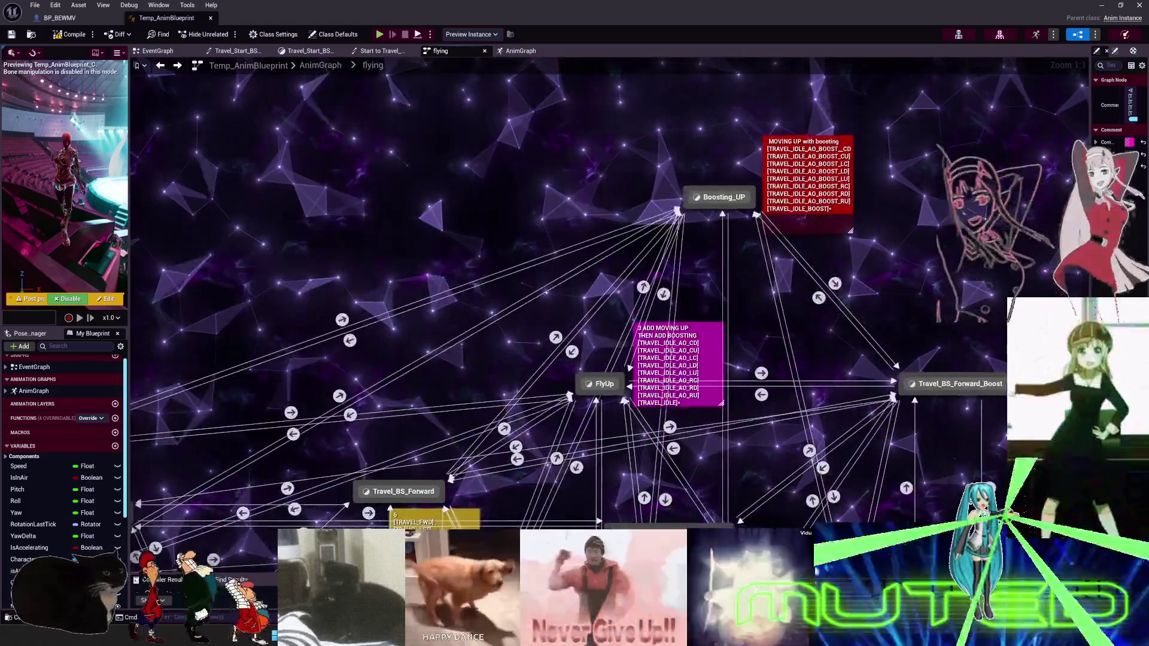
mouse_move(618, 269)
mouse_down()
mouse_move(669, 237)
mouse_move(735, 170)
mouse_up()
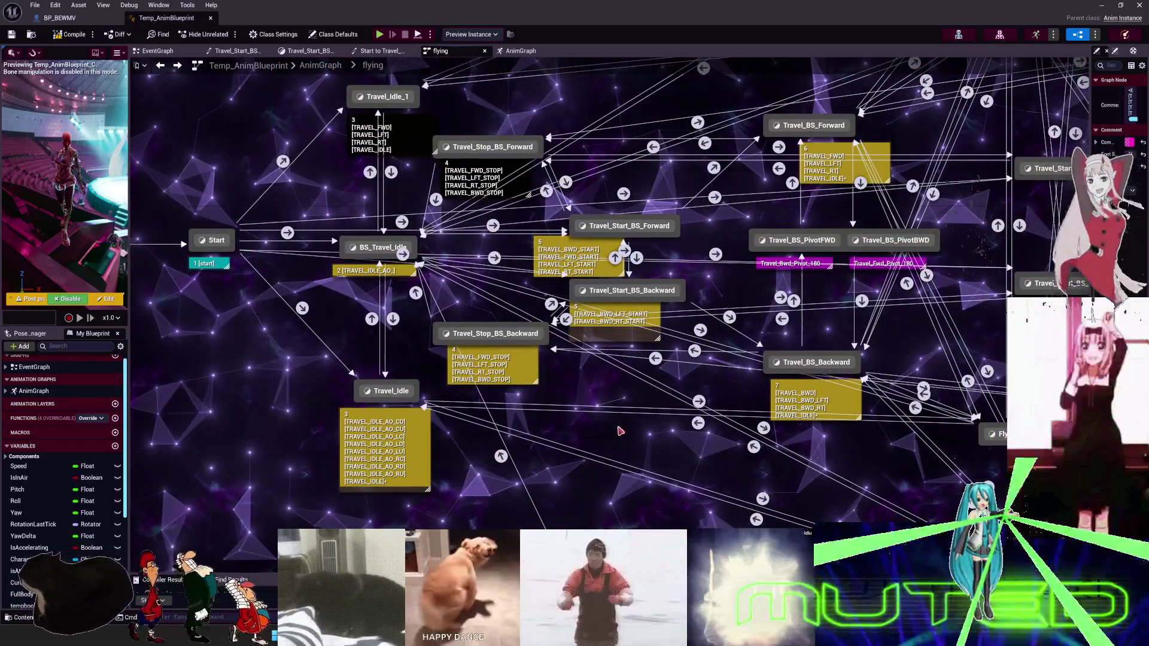
click(395, 272)
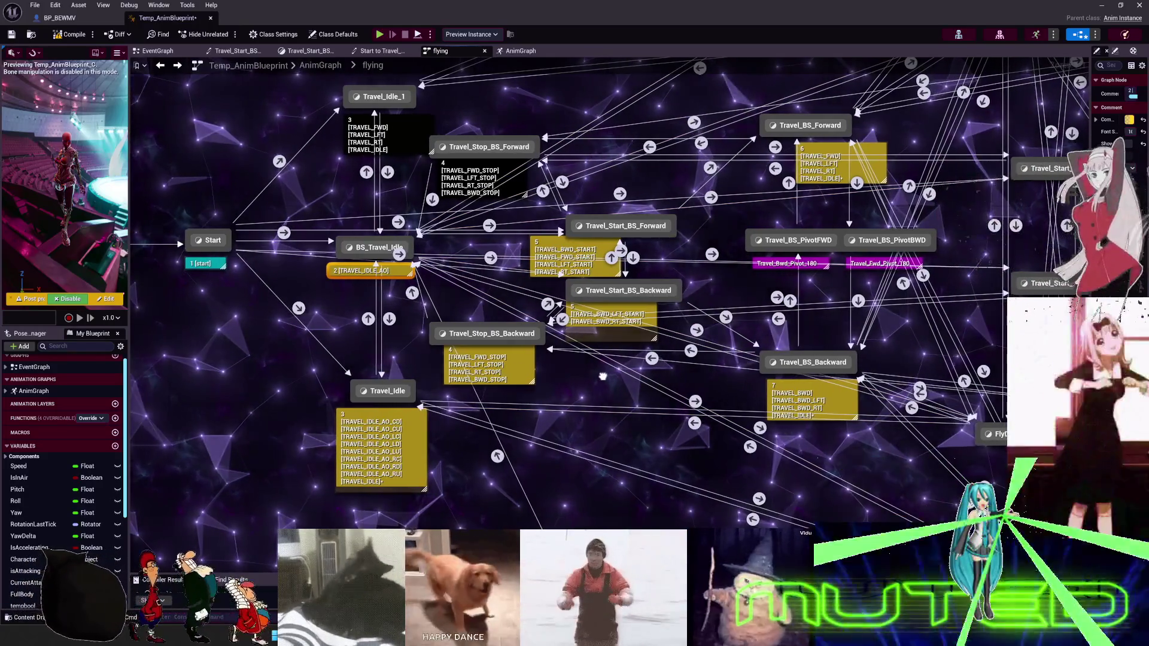
drag(595, 364, 389, 367)
mouse_move(962, 373)
mouse_down()
mouse_move(931, 241)
mouse_move(815, 207)
mouse_move(721, 216)
mouse_move(697, 296)
mouse_move(693, 407)
mouse_move(622, 493)
mouse_move(609, 550)
mouse_move(582, 449)
mouse_move(575, 248)
mouse_up()
scroll(694, 339, down, 2)
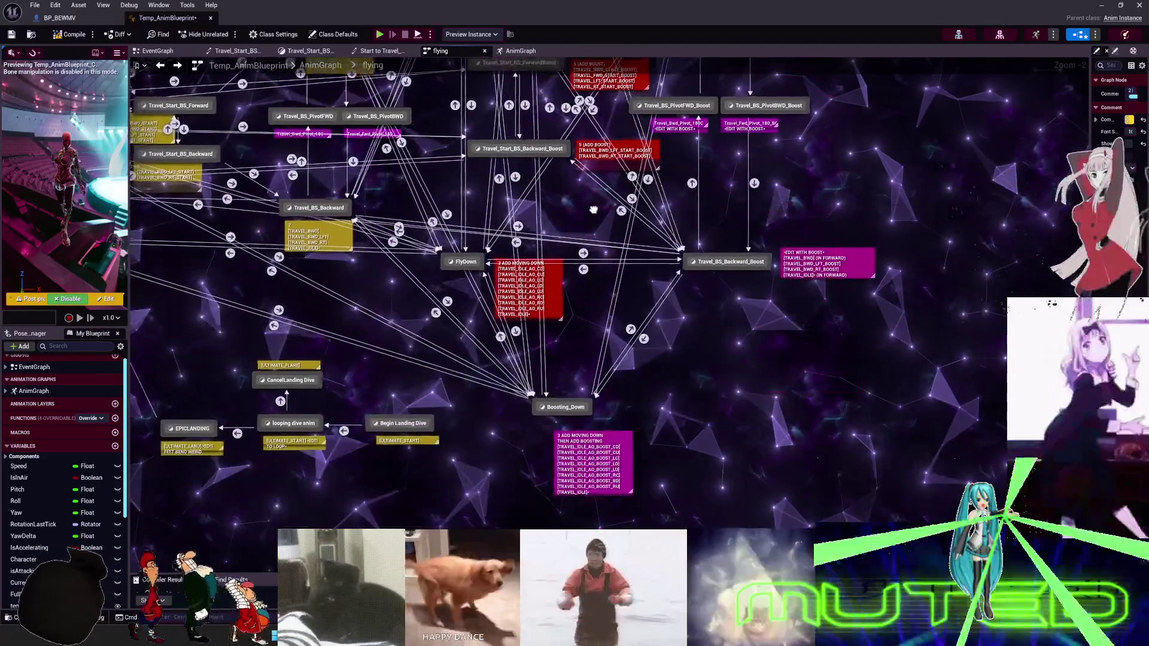
scroll(574, 249, down, 2)
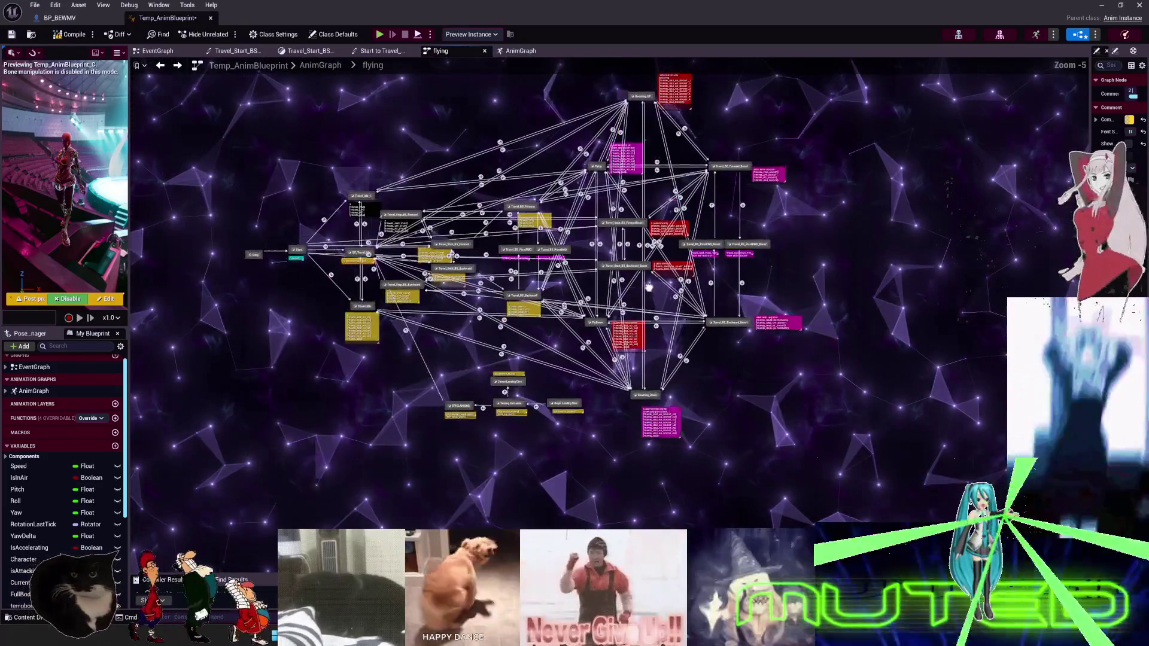
drag(663, 280, 717, 343)
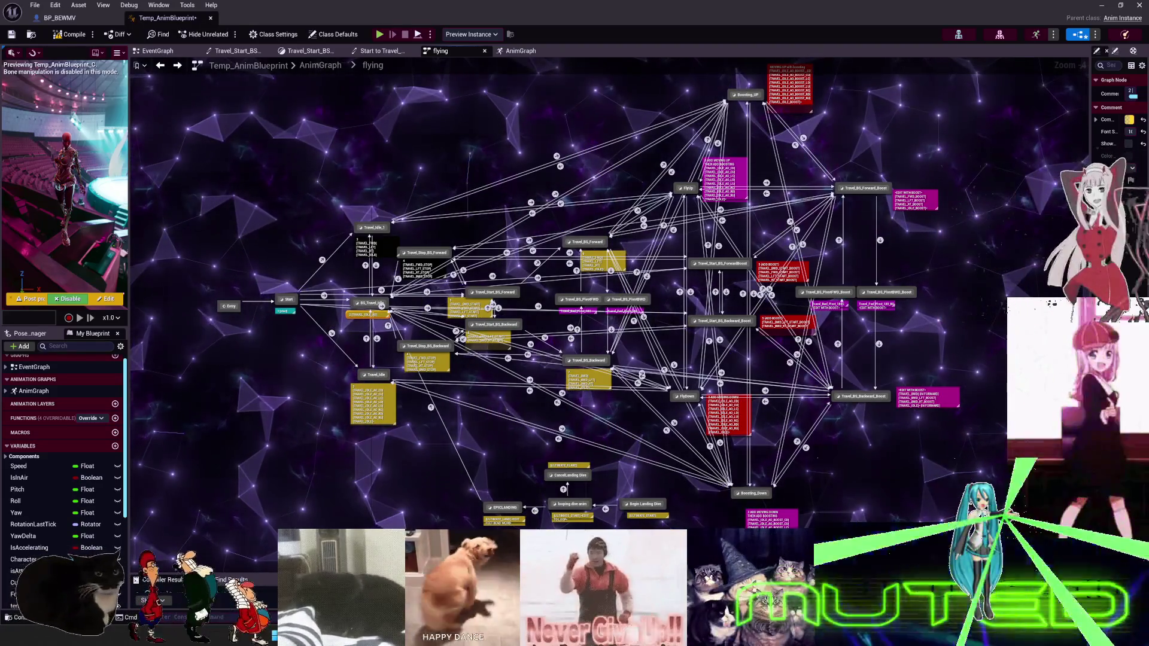
click(862, 396)
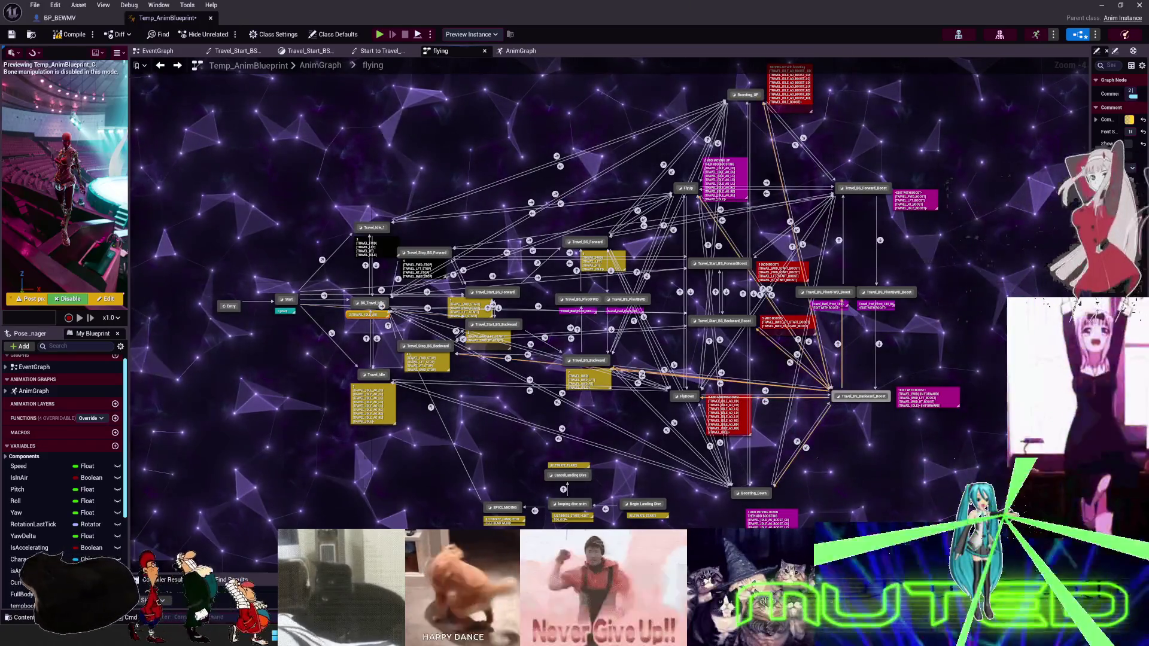
drag(816, 411, 423, 195)
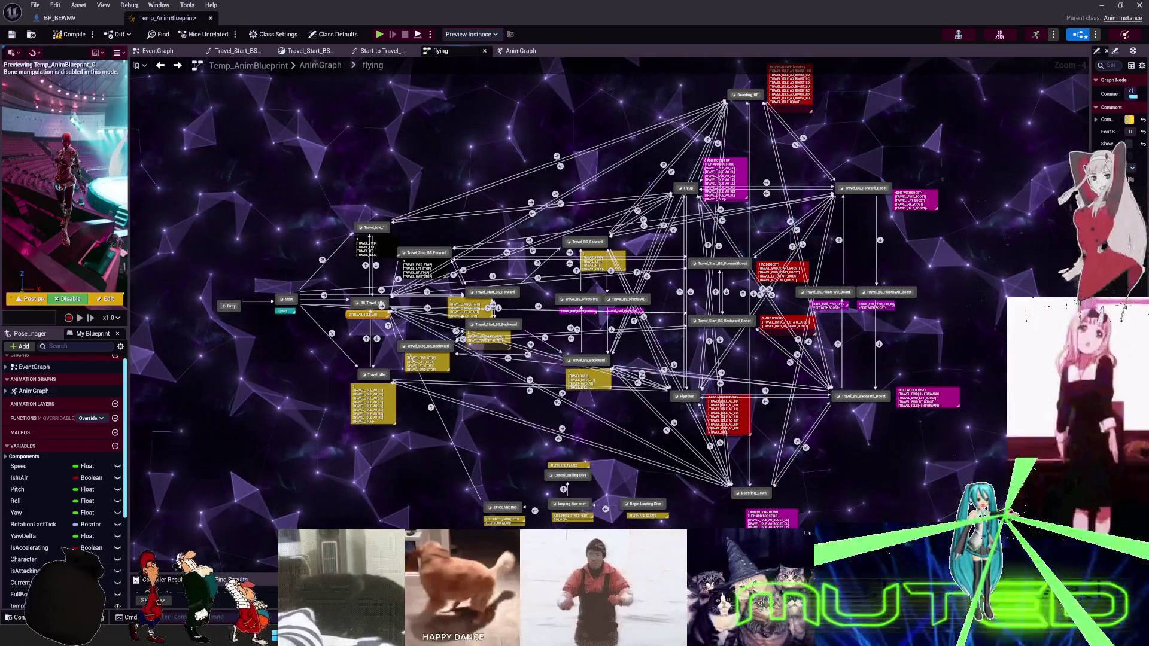